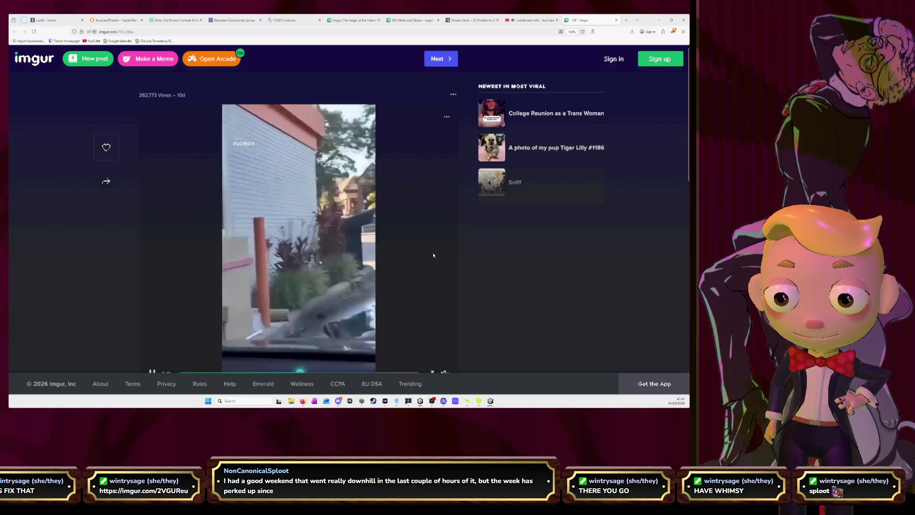
Unmute the raccoon video, rewind it to the start, pause it, then switch back to Unity.
scroll(420, 266, down, 2)
click(446, 330)
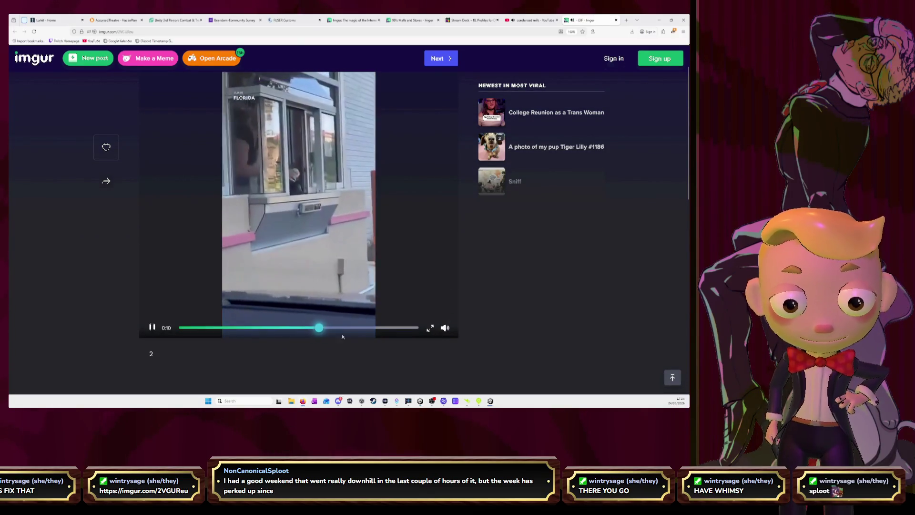
drag(326, 330, 168, 328)
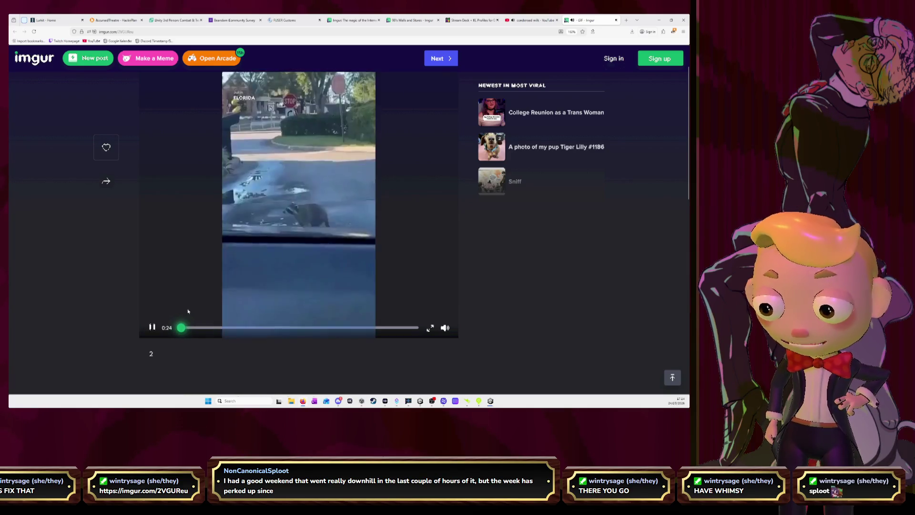
mouse_move(512, 22)
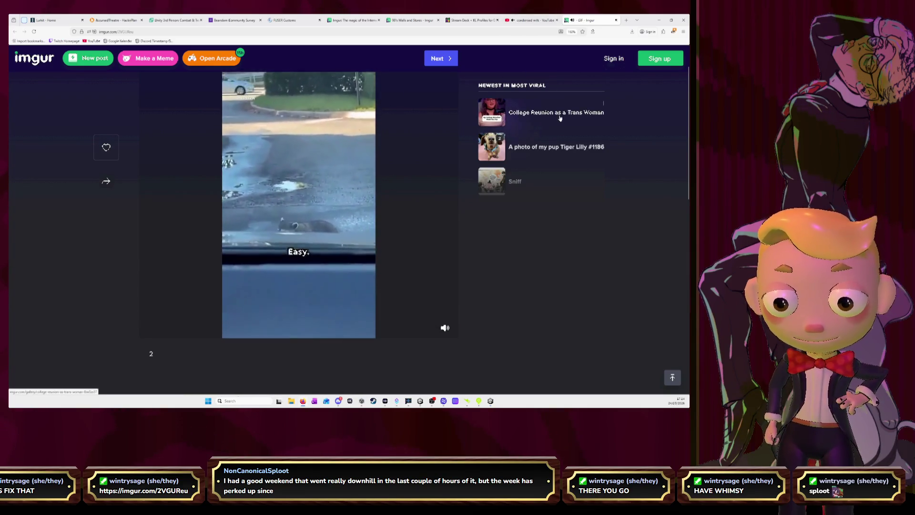
scroll(482, 225, up, 2)
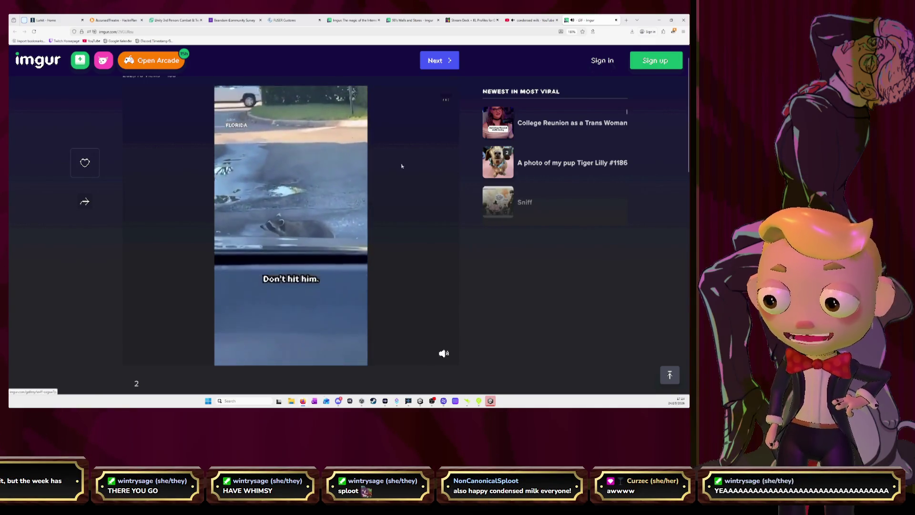
click(334, 217)
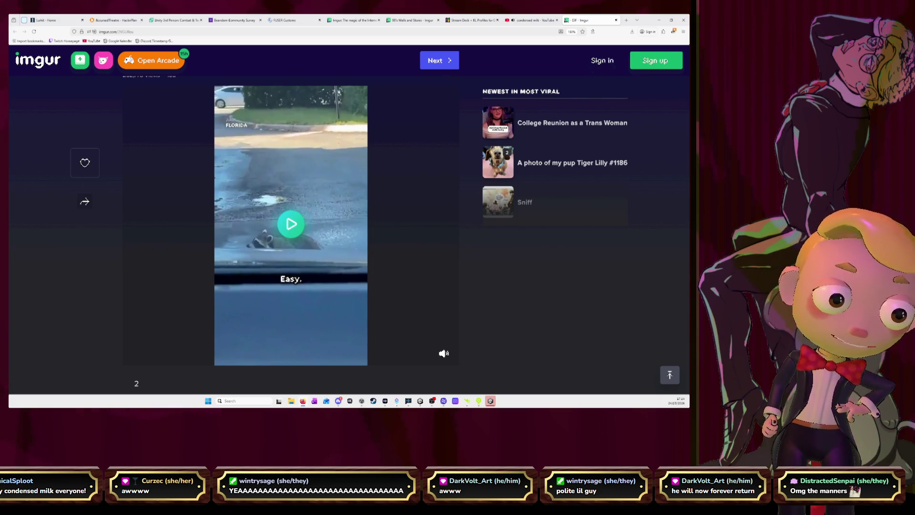
key(alt+Tab)
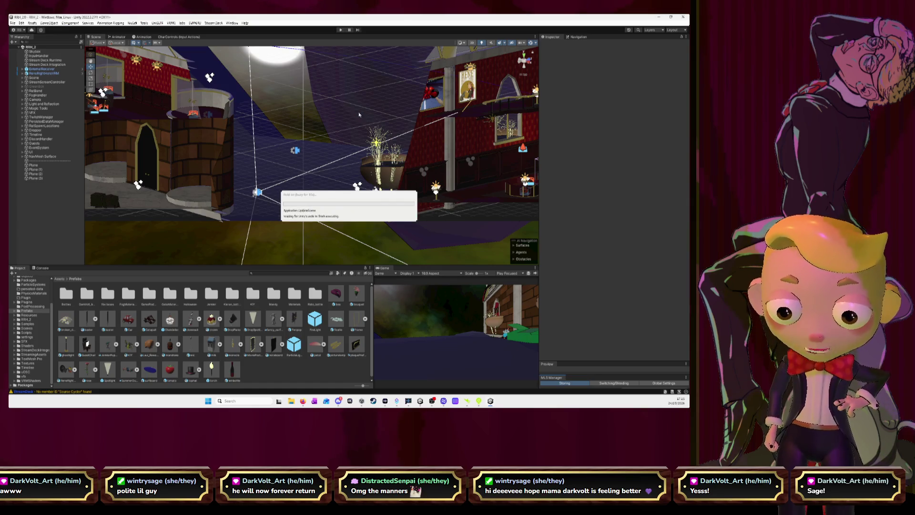
Drop a Catapult prefab onto the floor grid and enter Play mode to test it.
mouse_move(359, 114)
mouse_down()
mouse_move(194, 141)
mouse_move(265, 131)
mouse_up()
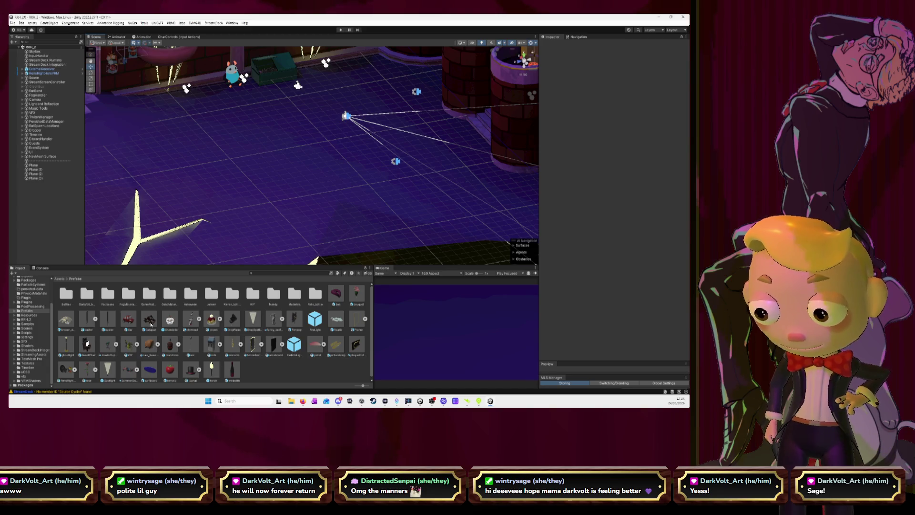
mouse_move(150, 324)
mouse_down()
mouse_move(248, 143)
mouse_move(296, 151)
mouse_move(295, 86)
mouse_up()
key(ctrl+p)
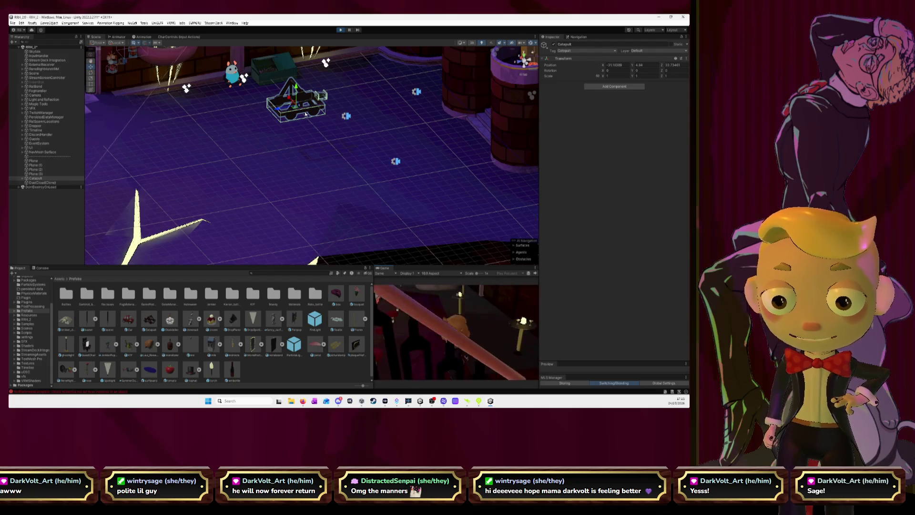
Stop Play mode and delete the placed Catapult from the scene.
click(340, 31)
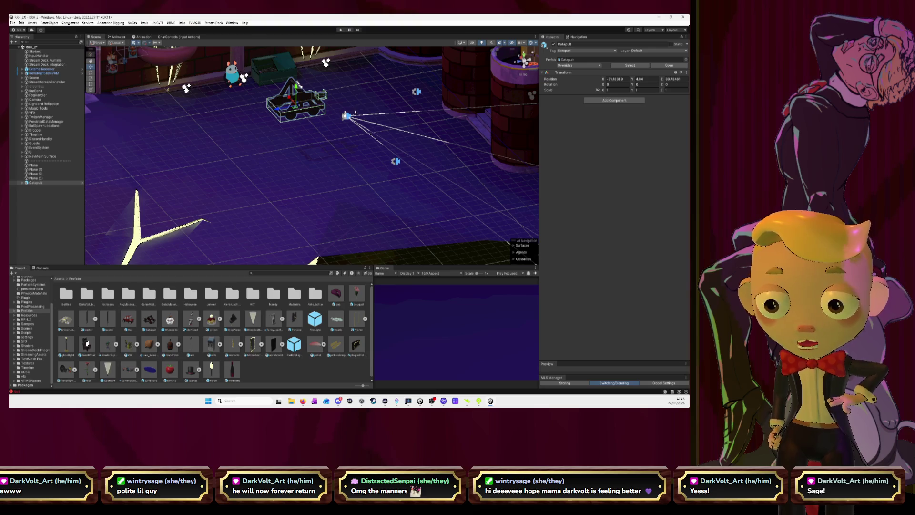
click(47, 181)
key(Delete)
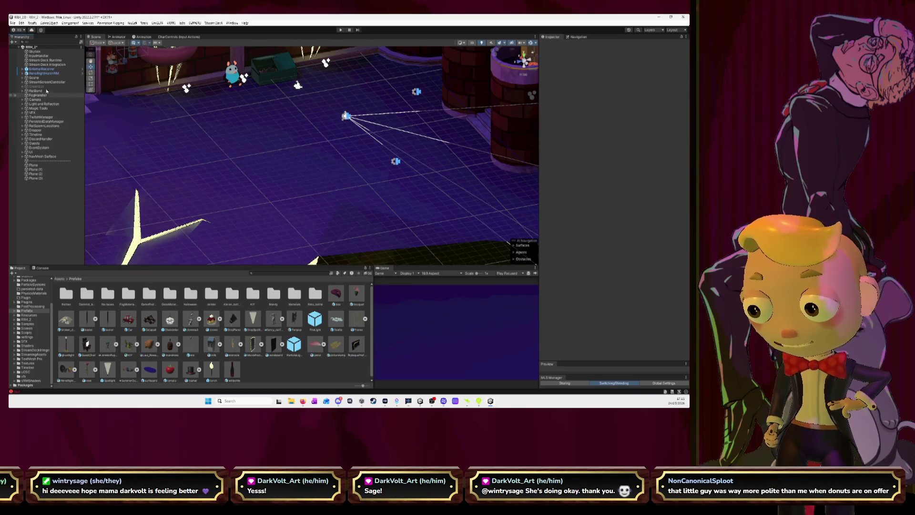
Expand TwitchManager > ChannelPoints > Tribute in the Hierarchy and select catapultSpawnpoint.
click(22, 117)
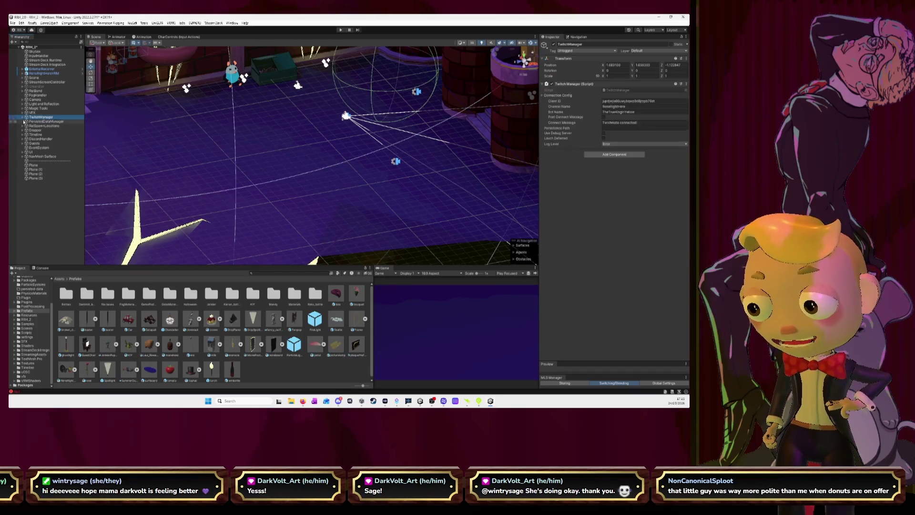
click(22, 118)
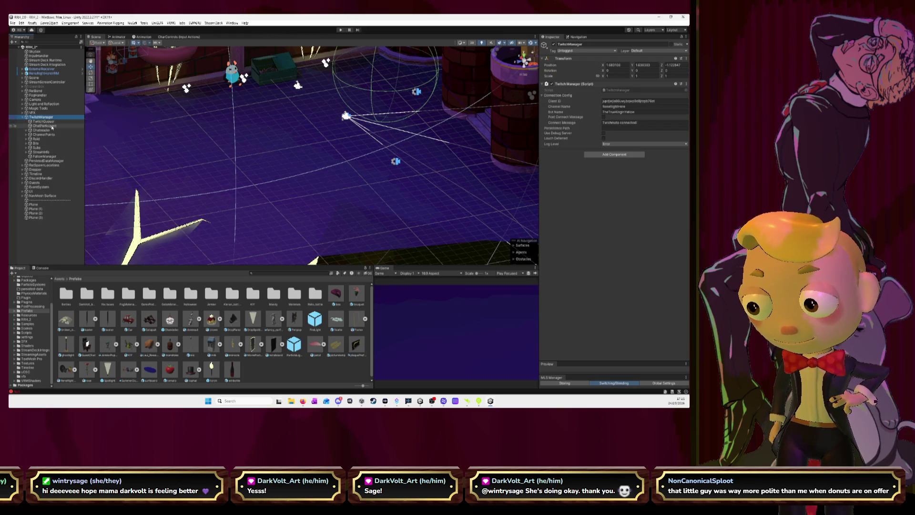
click(29, 135)
click(26, 135)
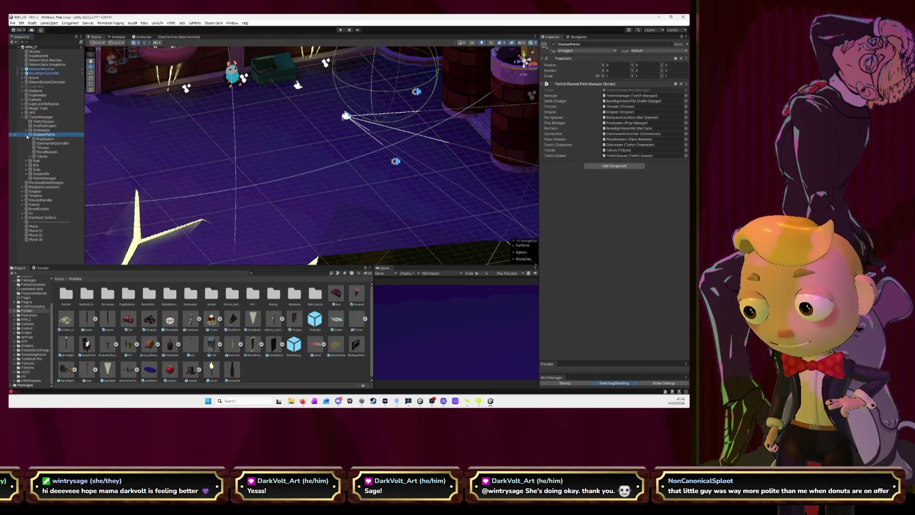
click(35, 158)
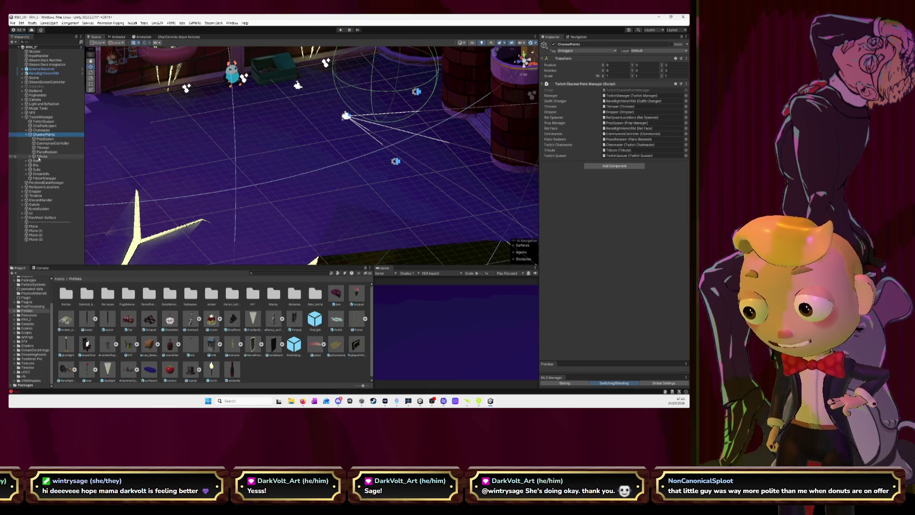
click(30, 157)
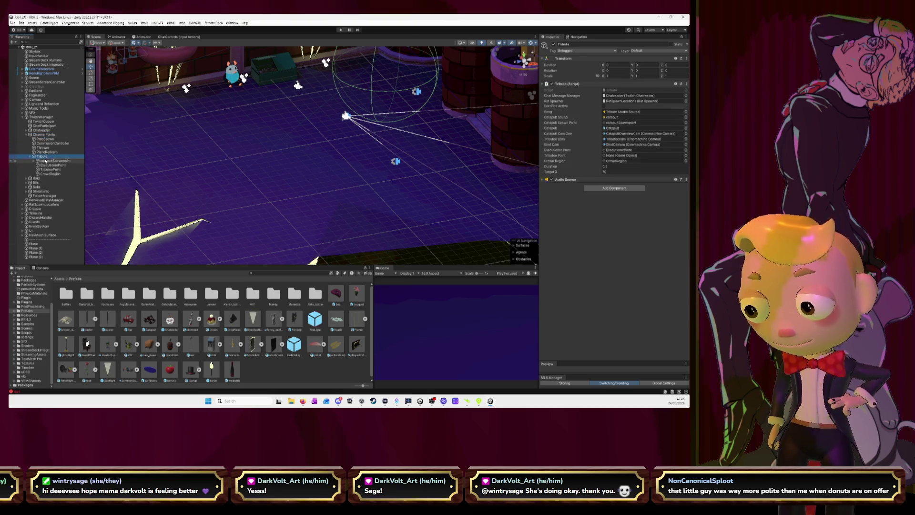
click(47, 161)
Try lowering catapultSpawnpoint below the floor in side view, then undo back to Tribute.
click(526, 63)
drag(359, 154, 358, 155)
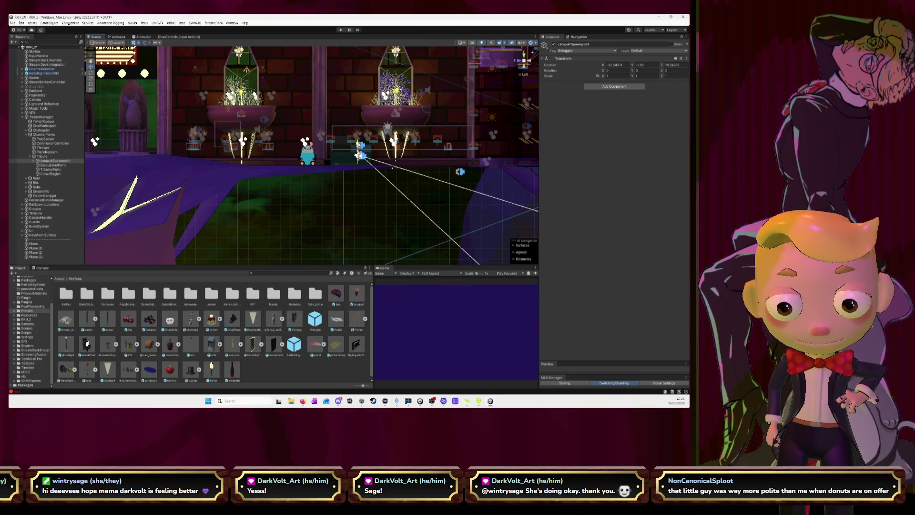
key(ctrl+z)
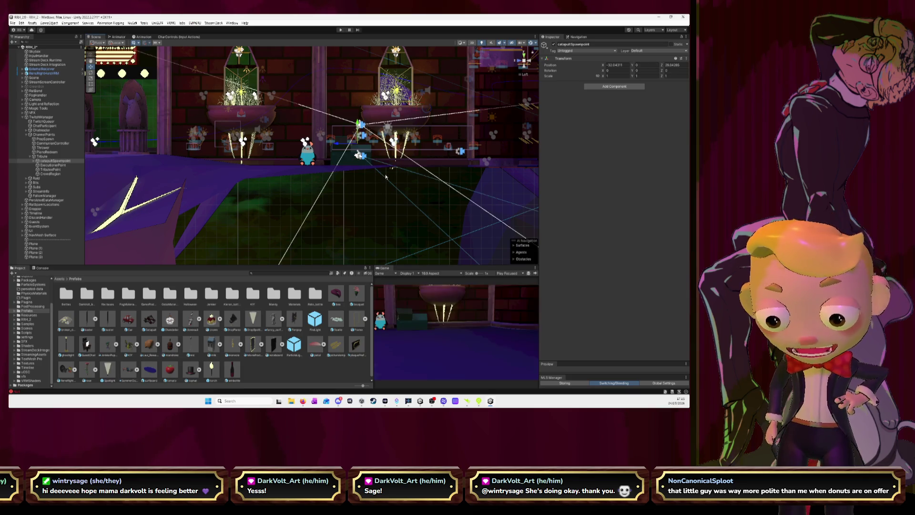
drag(267, 158, 243, 152)
key(ctrl+z)
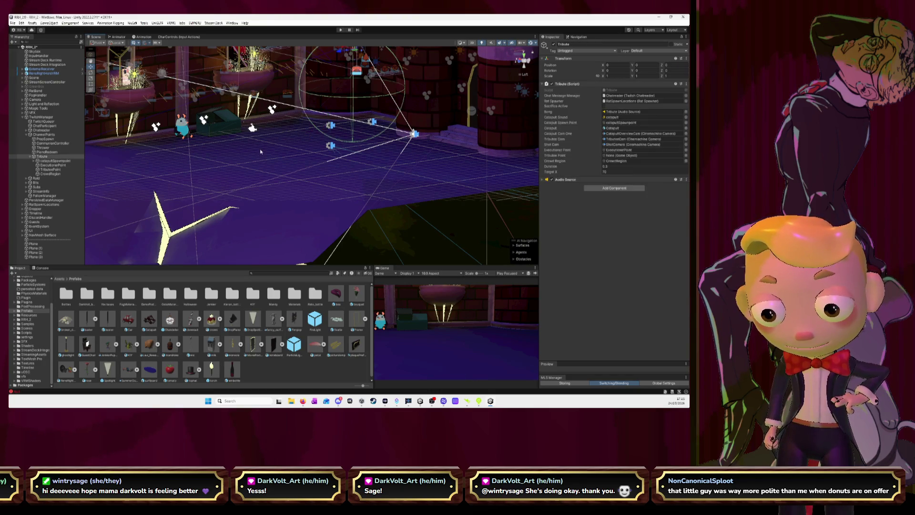
Place a temporary Catapult and untick Is Kinematic on its frame's Rigidbody.
drag(149, 319, 247, 198)
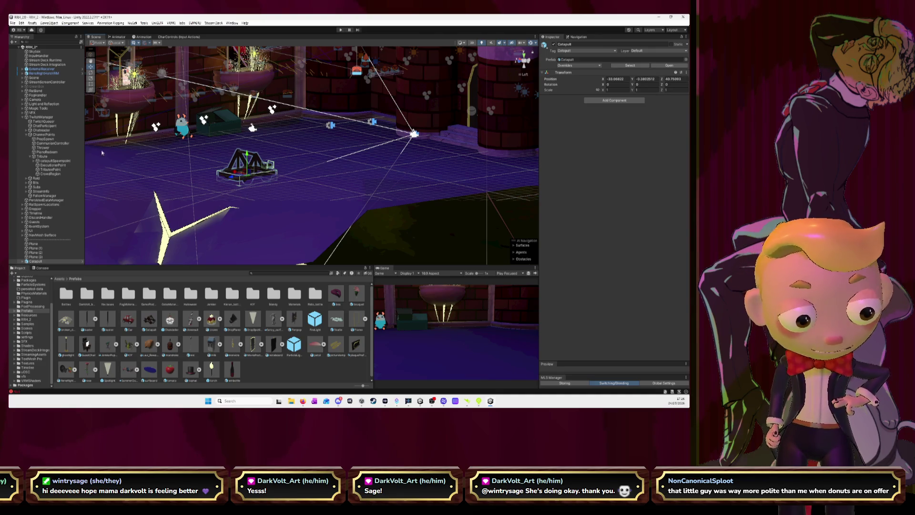
scroll(65, 250, down, 1)
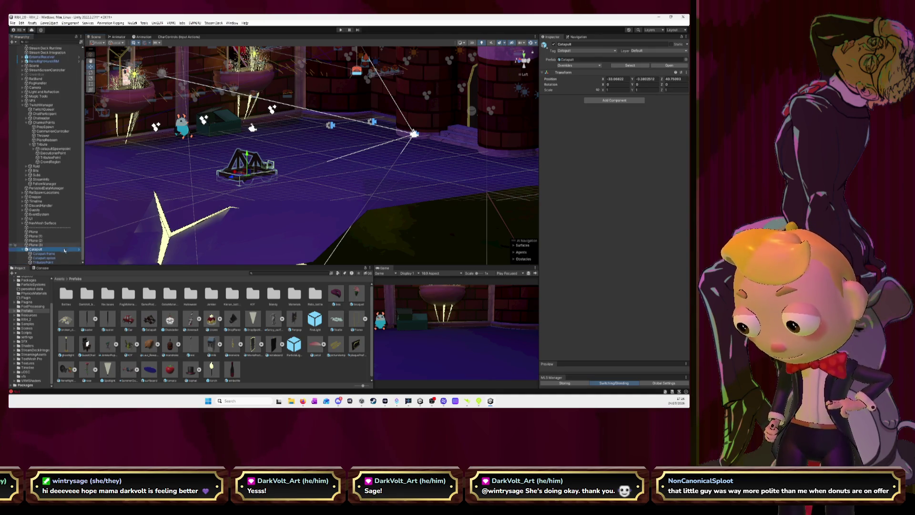
click(52, 253)
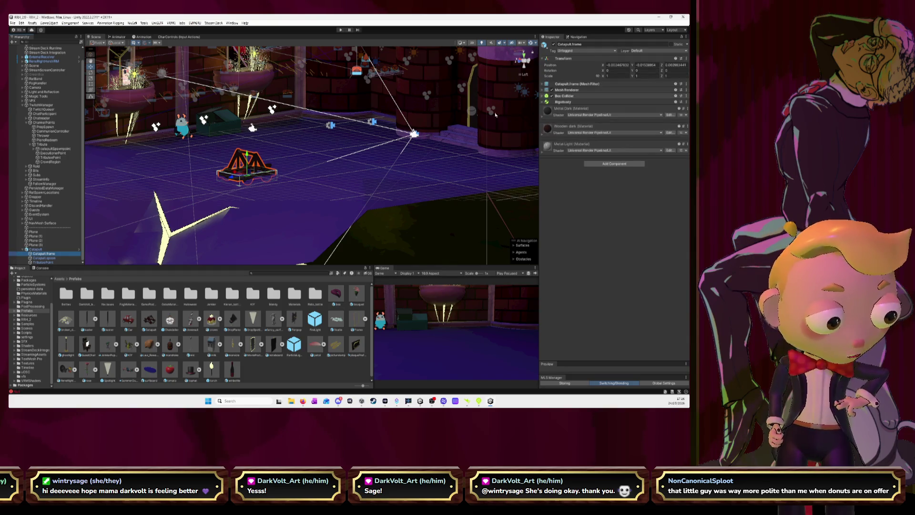
click(543, 96)
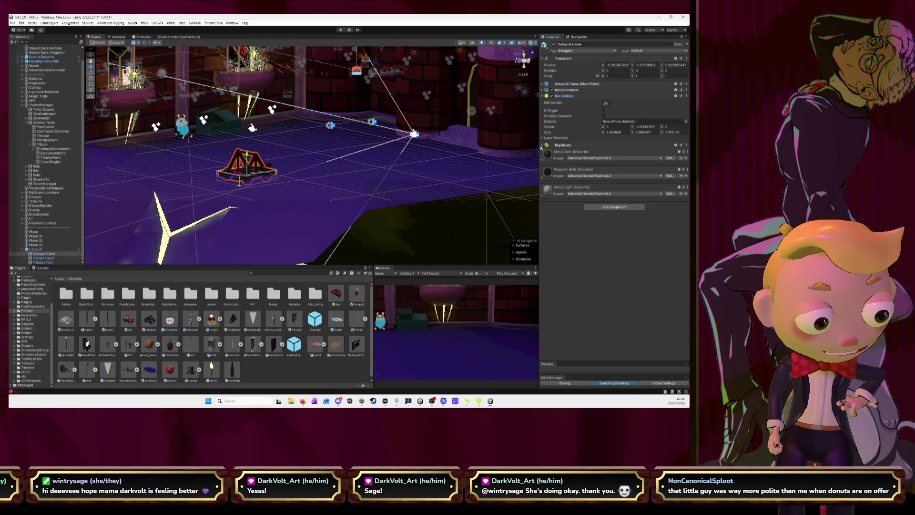
click(562, 144)
click(603, 184)
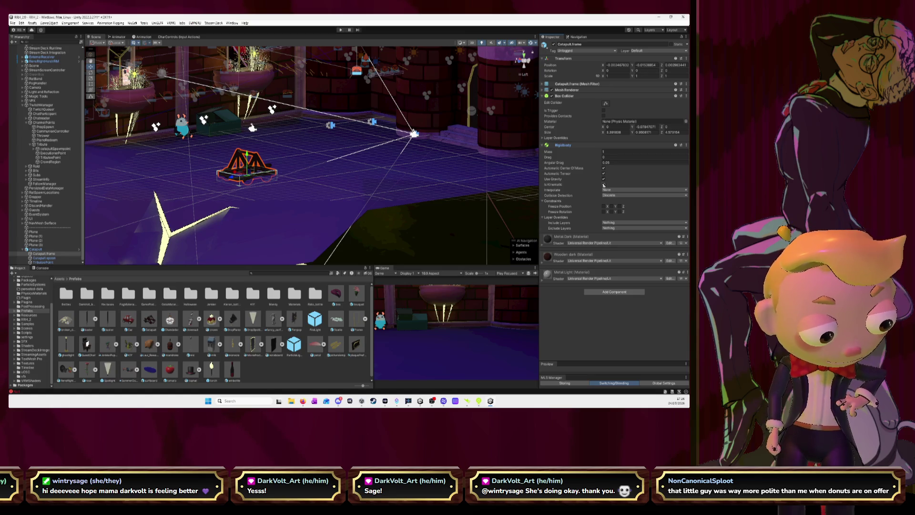
Select the whole Catapult instance, locate its prefab asset, and remove the instance.
click(39, 249)
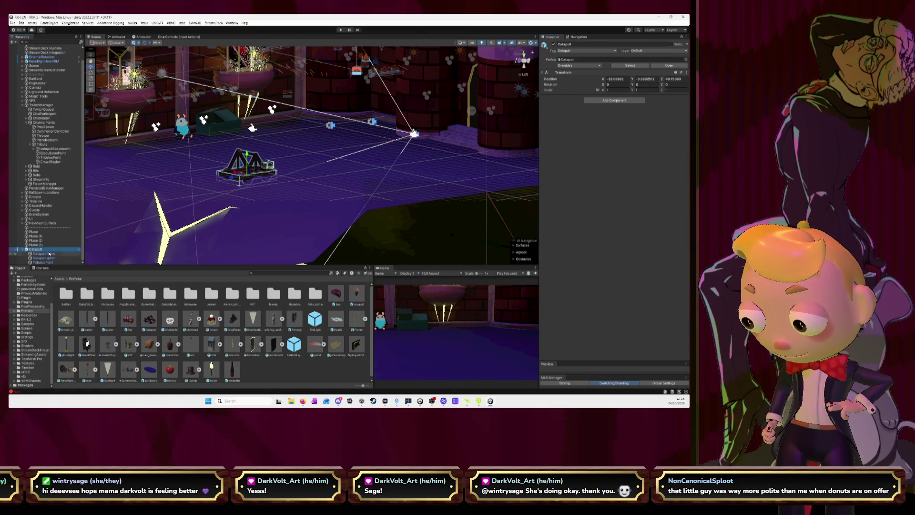
click(148, 319)
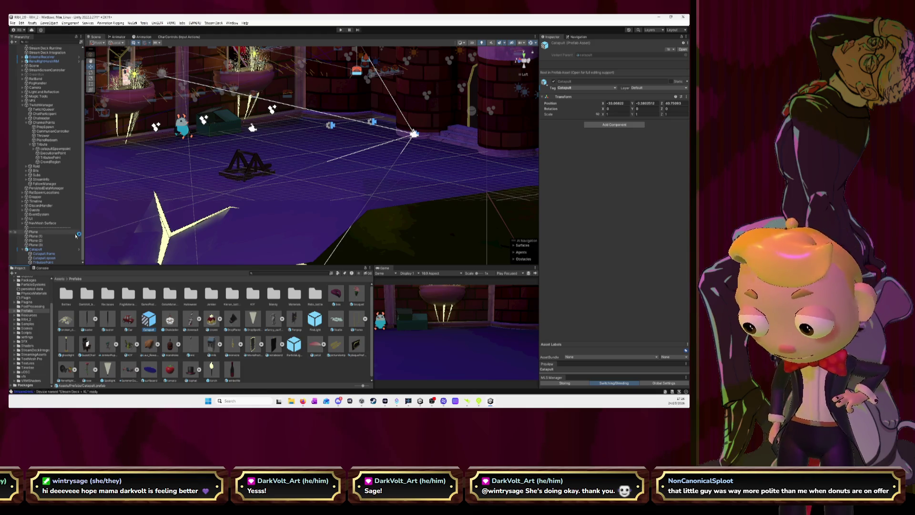
key(ctrl+z)
key(ctrl+z)
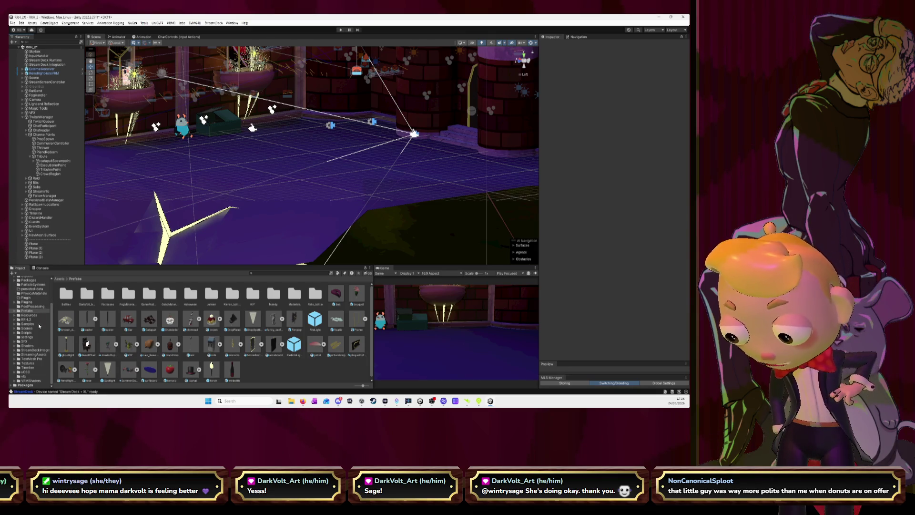
Open Tribute.cs from Assets/Scripts/Twitch in Visual Studio Code.
scroll(38, 330, up, 3)
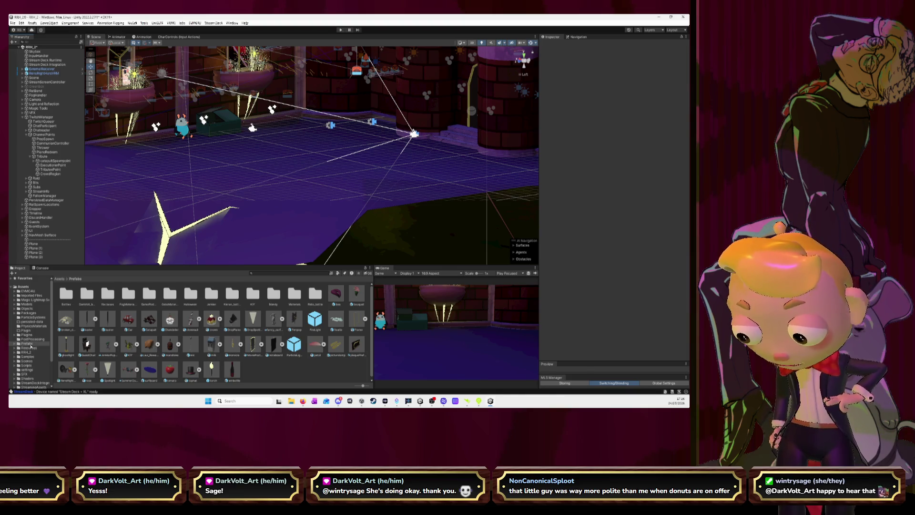
click(27, 365)
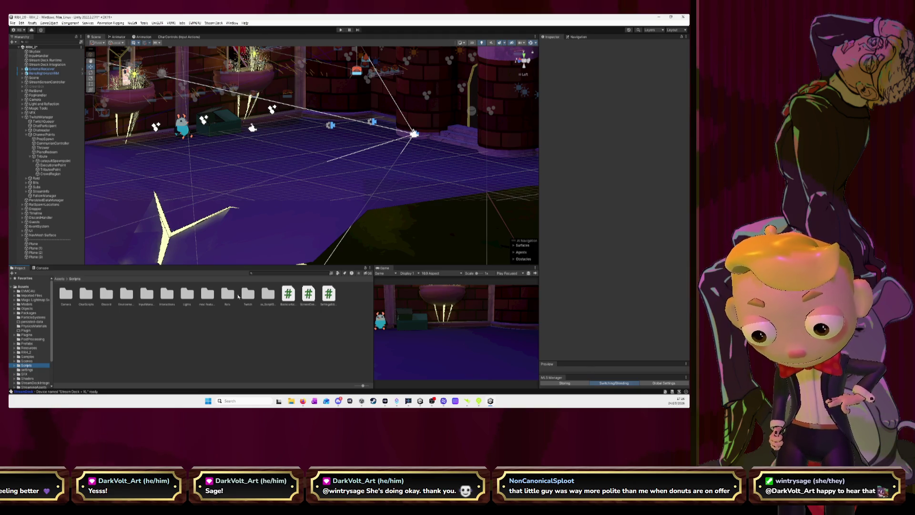
double_click(247, 295)
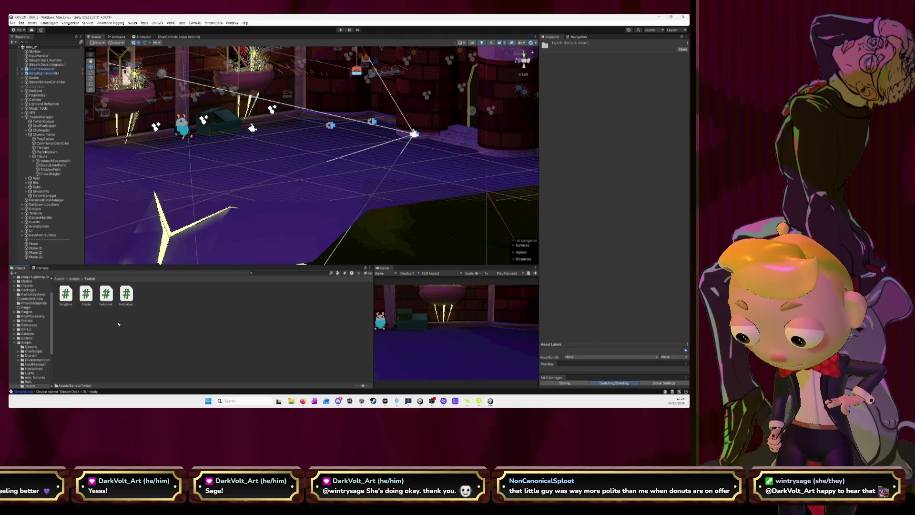
double_click(85, 294)
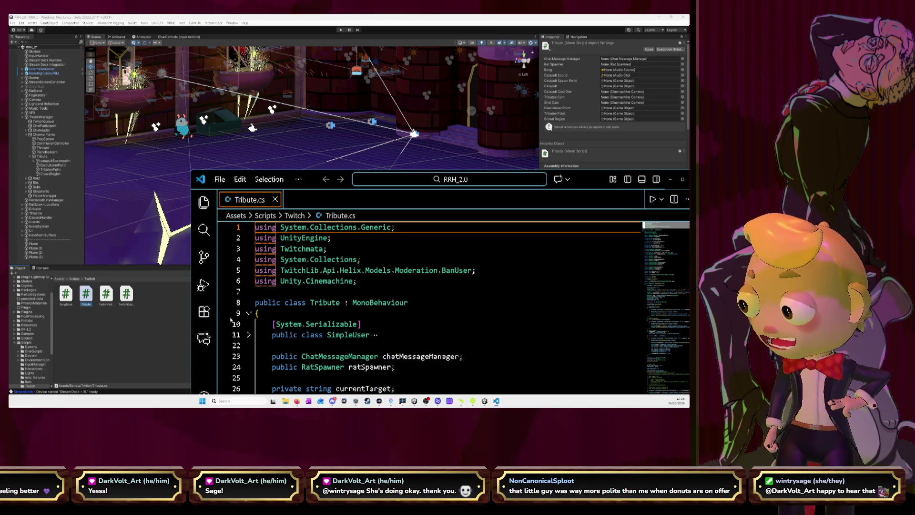
Change sacrificeDuration in Tribute.cs from 1f to 120f, save it, and return to Unity.
click(682, 180)
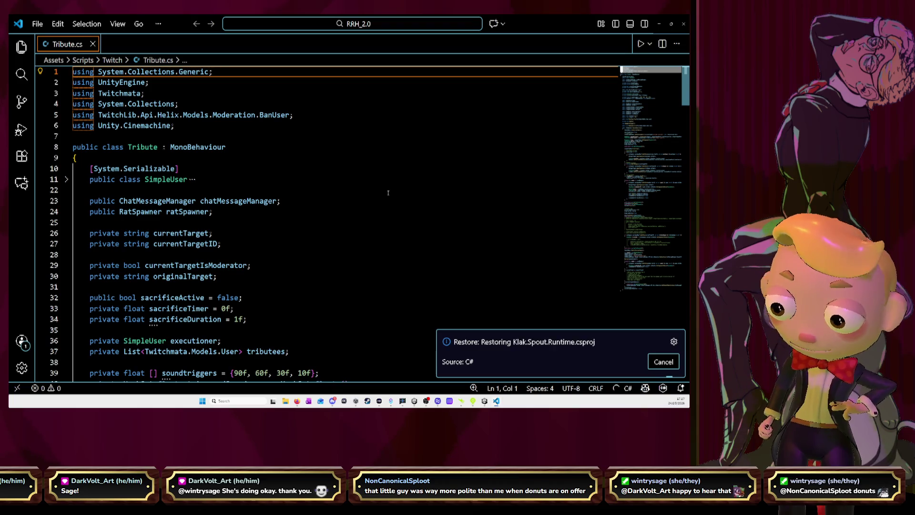
scroll(387, 193, down, 3)
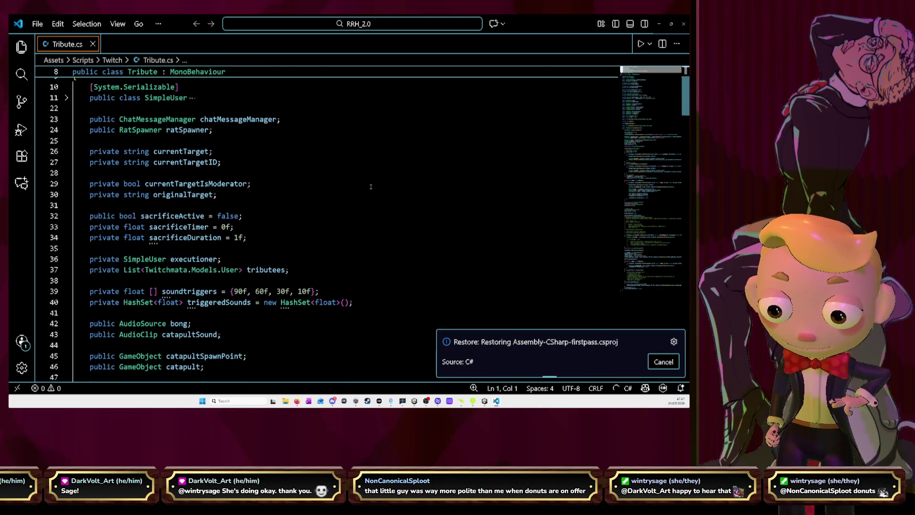
click(259, 238)
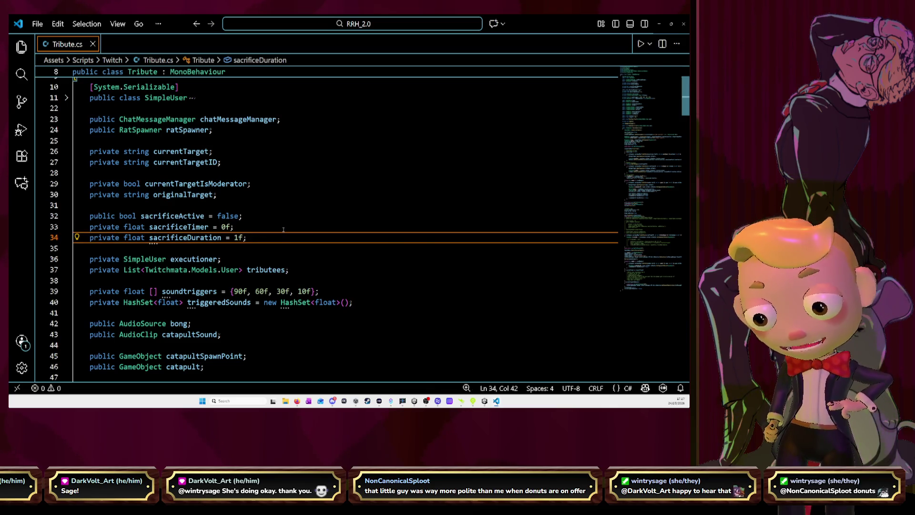
key(Left)
key(Left)
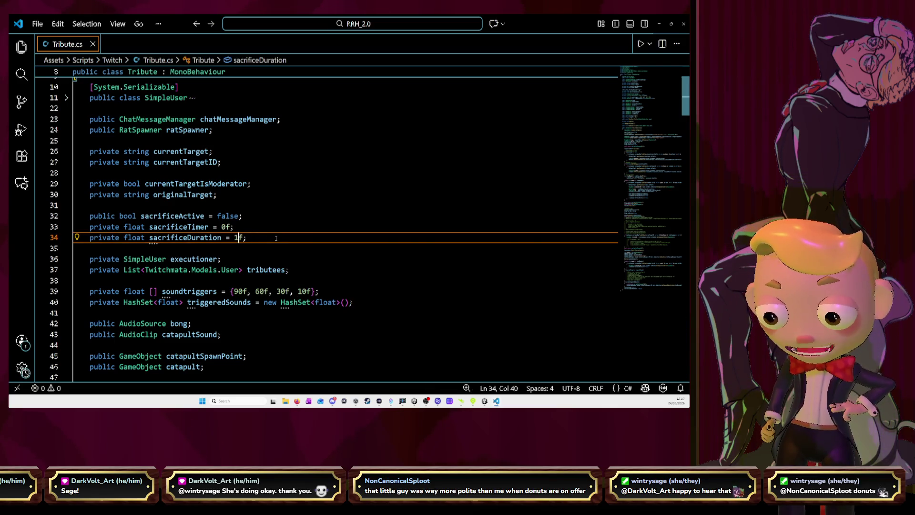
text(20)
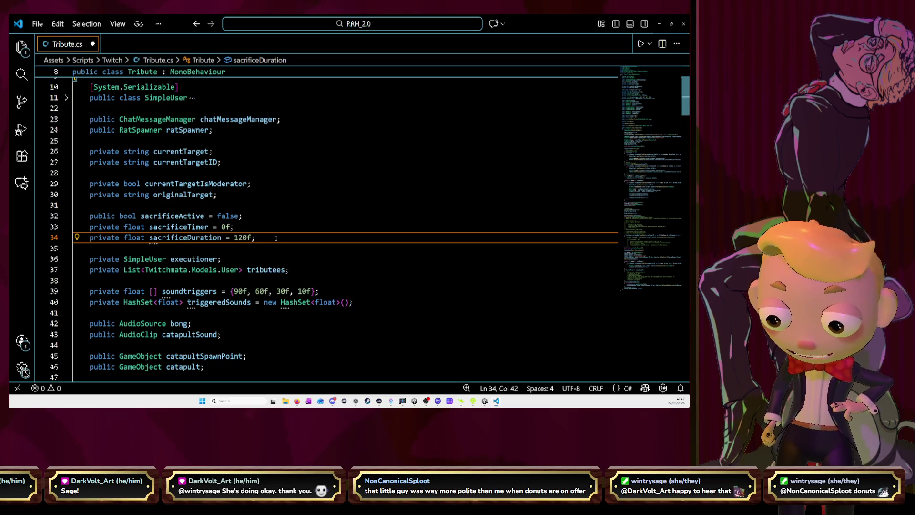
key(ctrl+s)
key(alt+Tab)
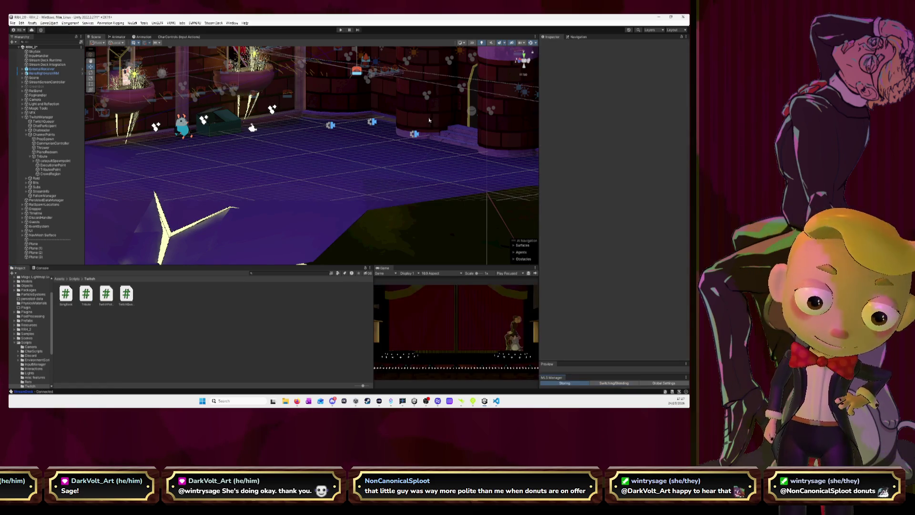
Run the scene in Play mode and open the Console to check logged errors.
click(340, 31)
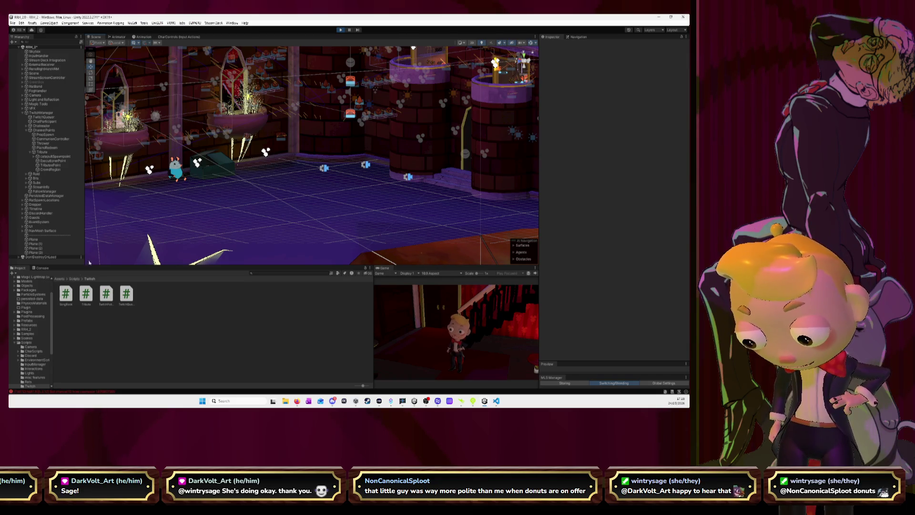
click(42, 268)
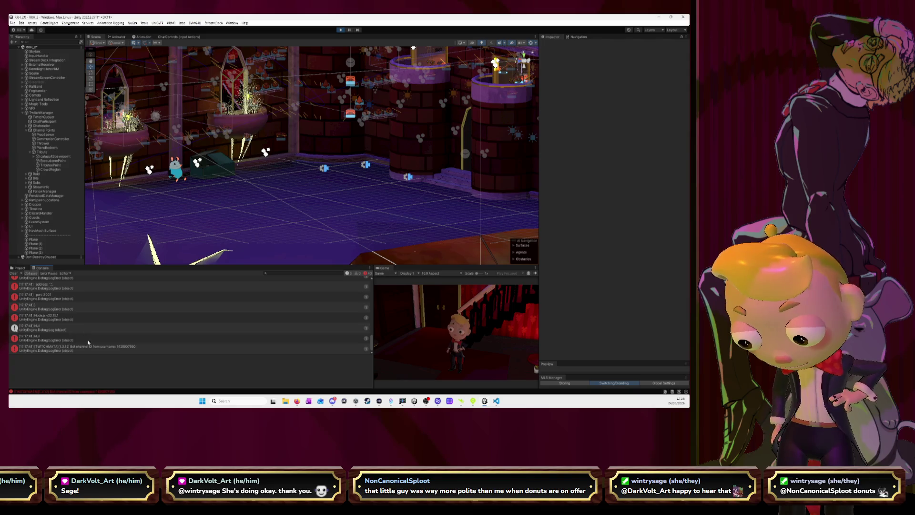
View the last bot-channel log entry's stack trace, then go back to the Project window.
click(133, 349)
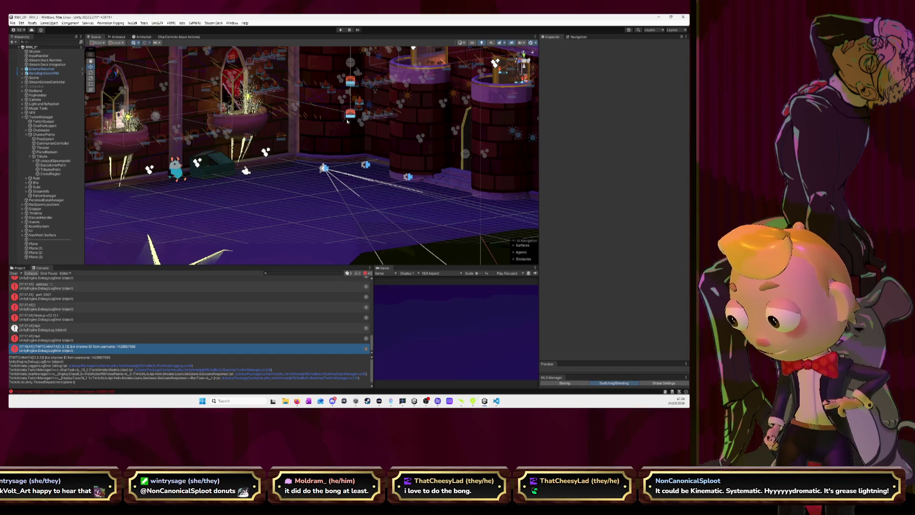
click(20, 268)
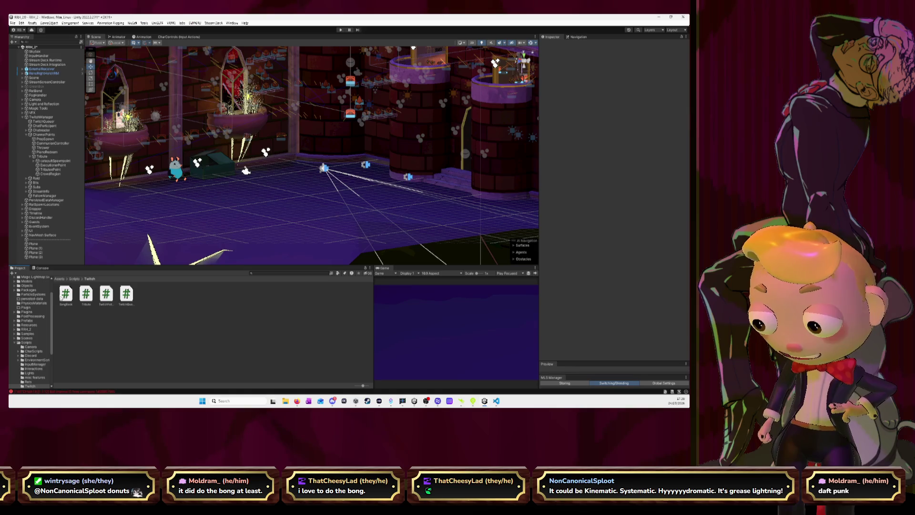
Open Assets > Prefabs and drag a Catapult into the scene in front of the stairs.
scroll(32, 305, up, 3)
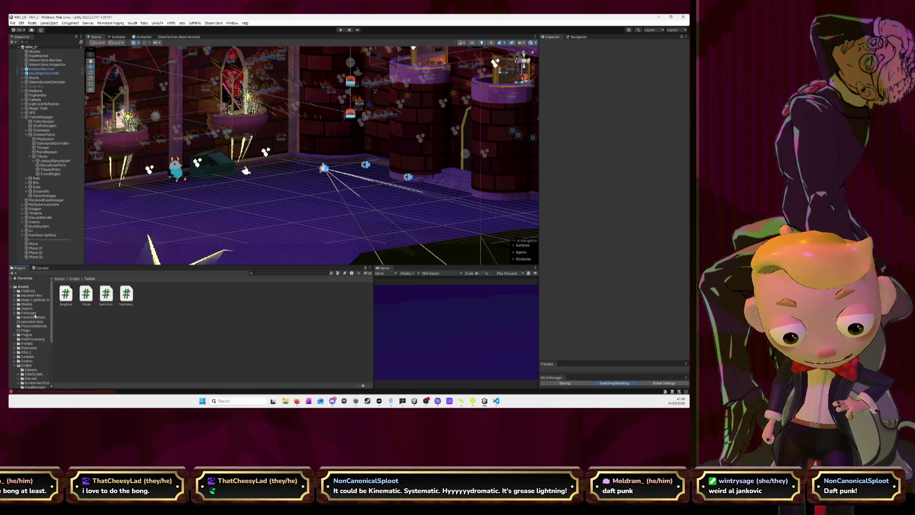
click(27, 305)
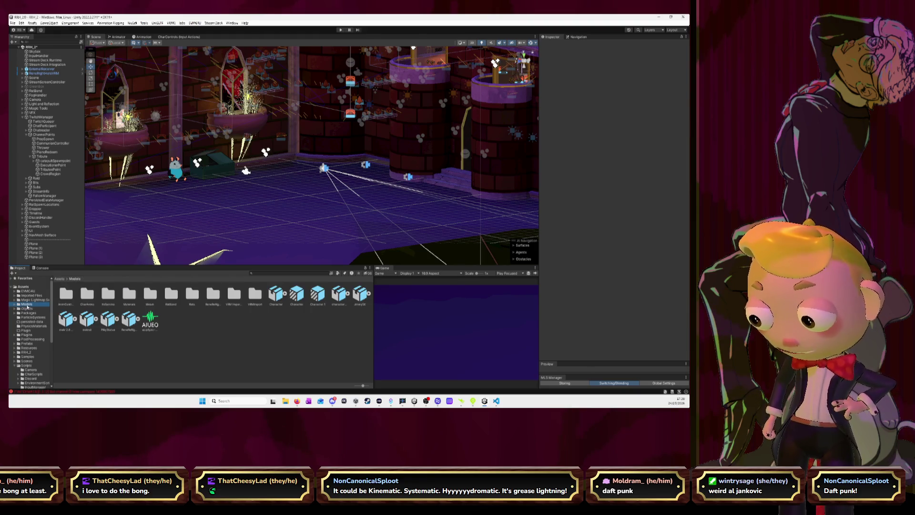
click(28, 308)
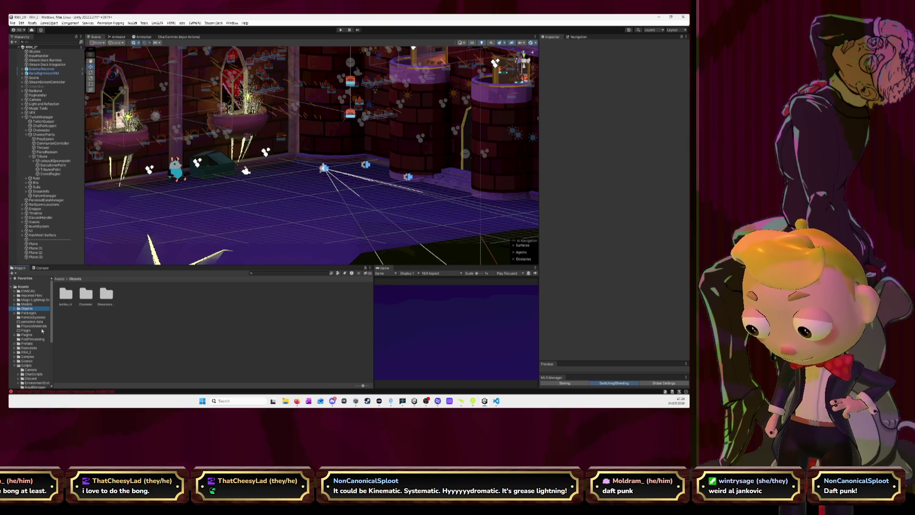
click(28, 343)
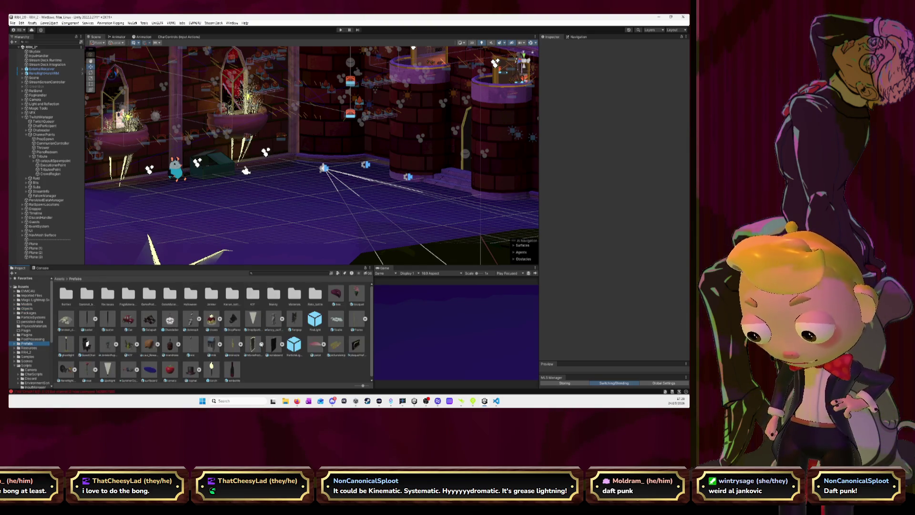
mouse_move(150, 319)
mouse_down()
mouse_move(286, 200)
mouse_move(298, 217)
mouse_up()
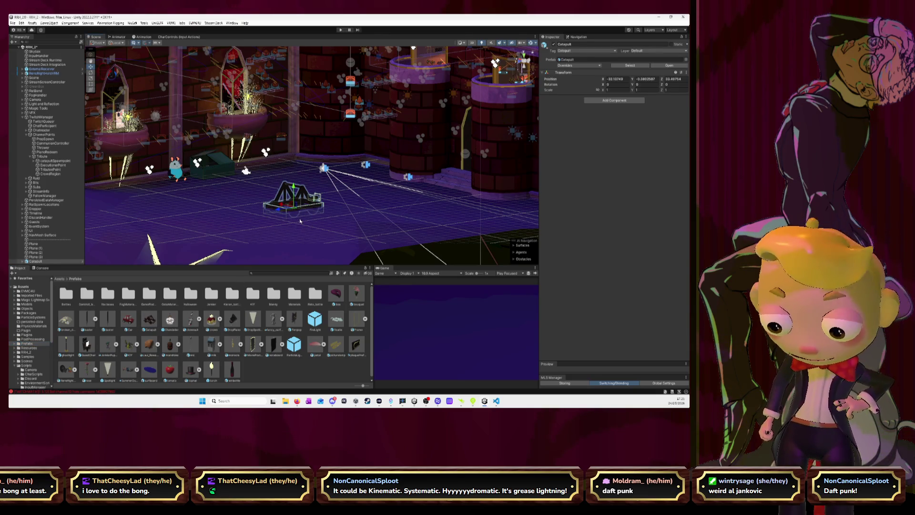
Frame the catapult, view it from the front, raise it slightly, then delete it.
key(f)
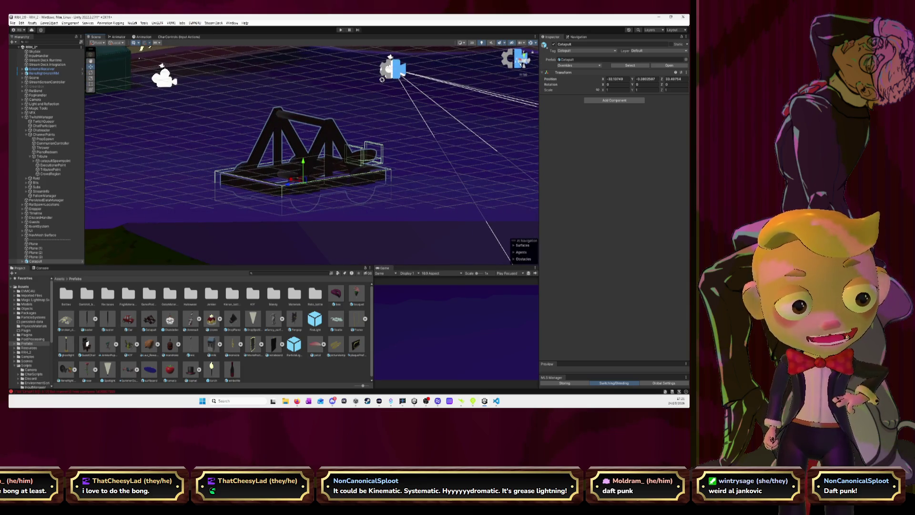
click(522, 62)
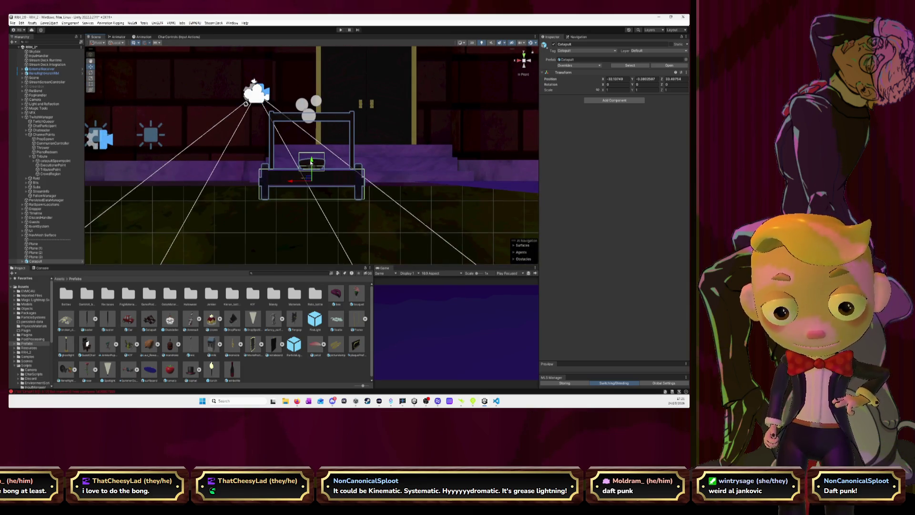
drag(310, 163, 311, 140)
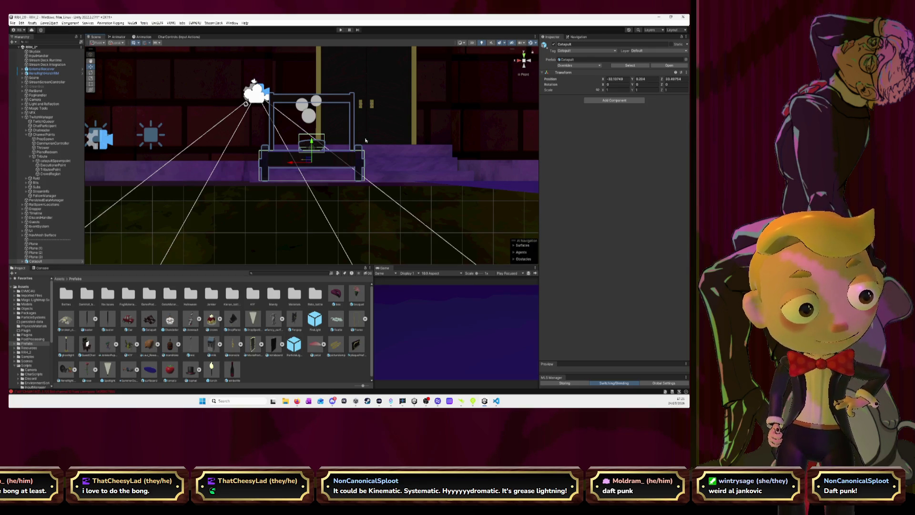
key(Delete)
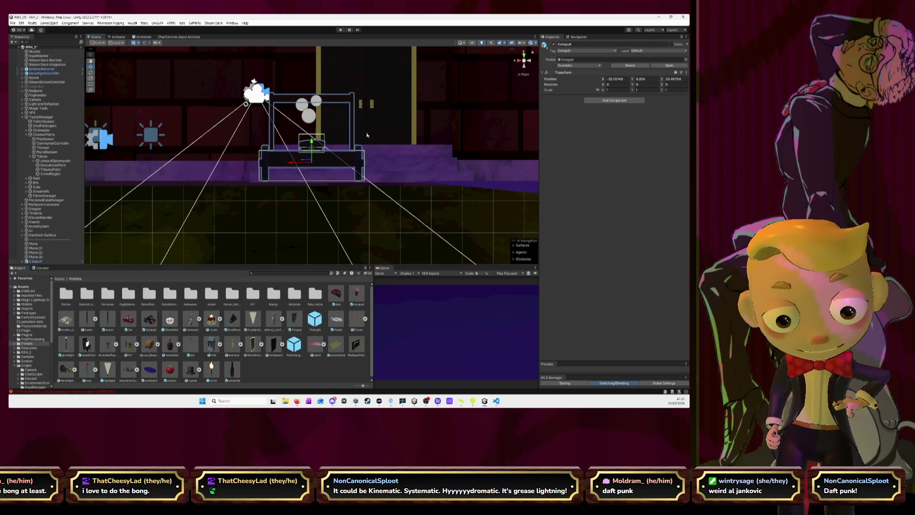
Drag catapultSpawnpoint down to the floor and set its Y position to -1.861.
click(52, 160)
drag(252, 95, 251, 162)
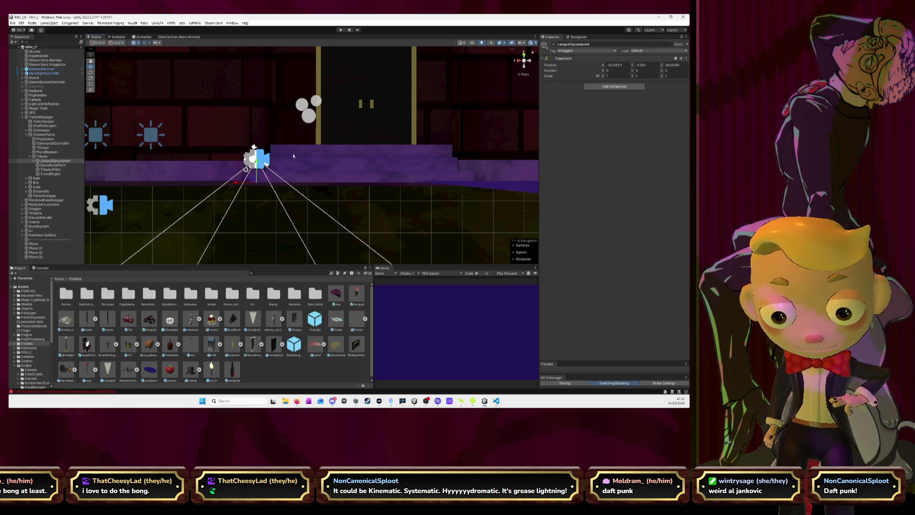
click(638, 65)
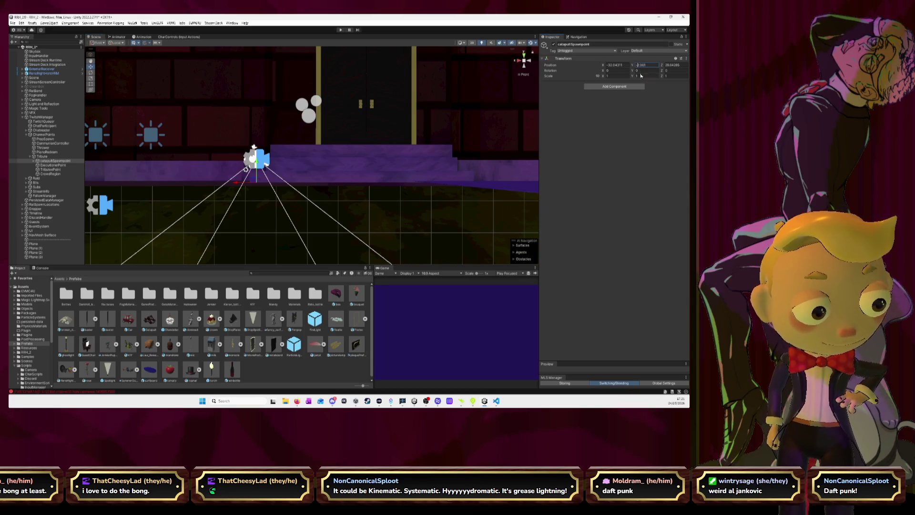
text(-1.061)
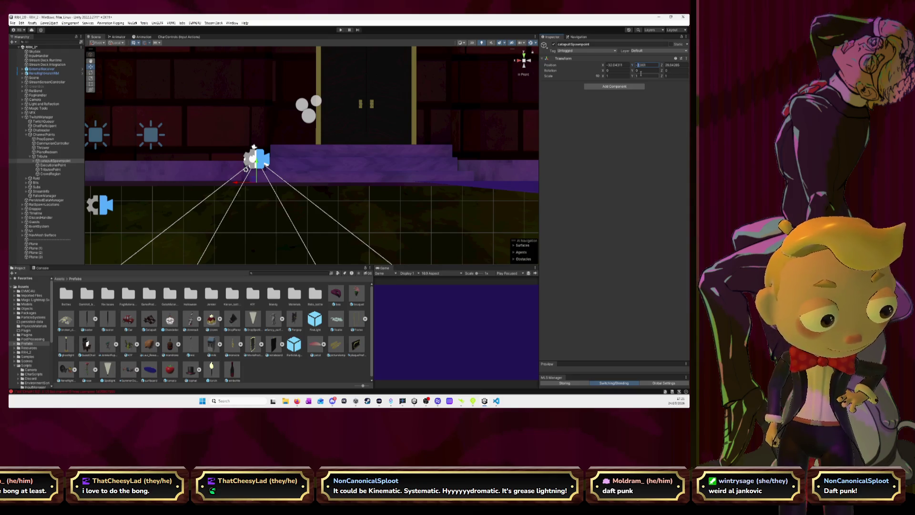
text(-1.861)
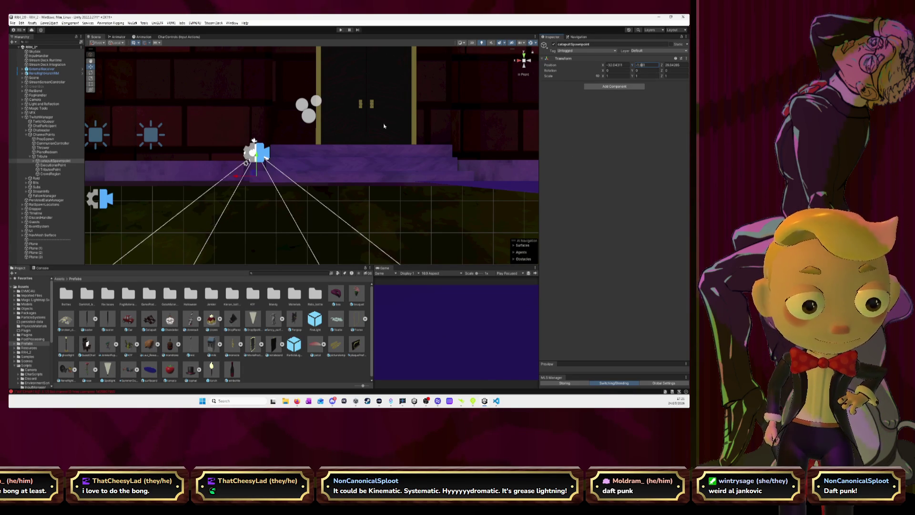
text(f)
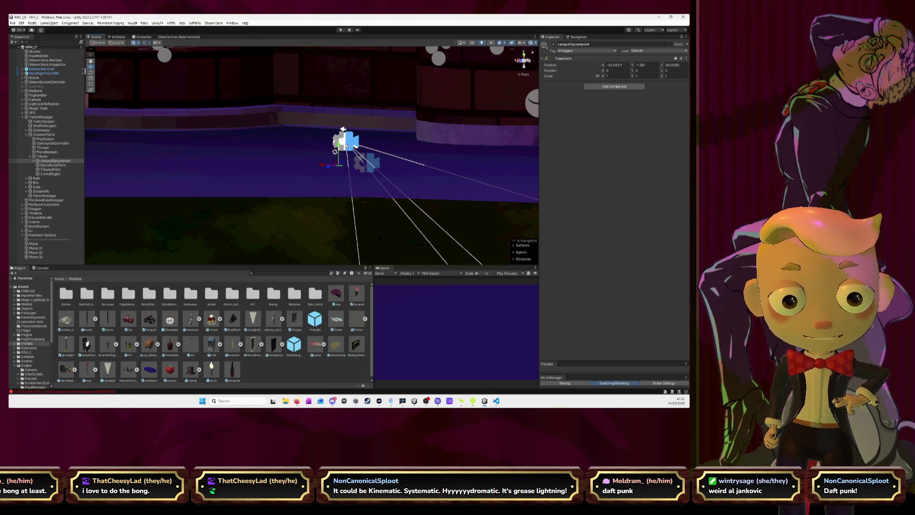
Give TributeCam a priority override of 10 and drop a Catapult prefab at the catapultSpawnpoint (Y -1.861).
click(348, 144)
click(604, 97)
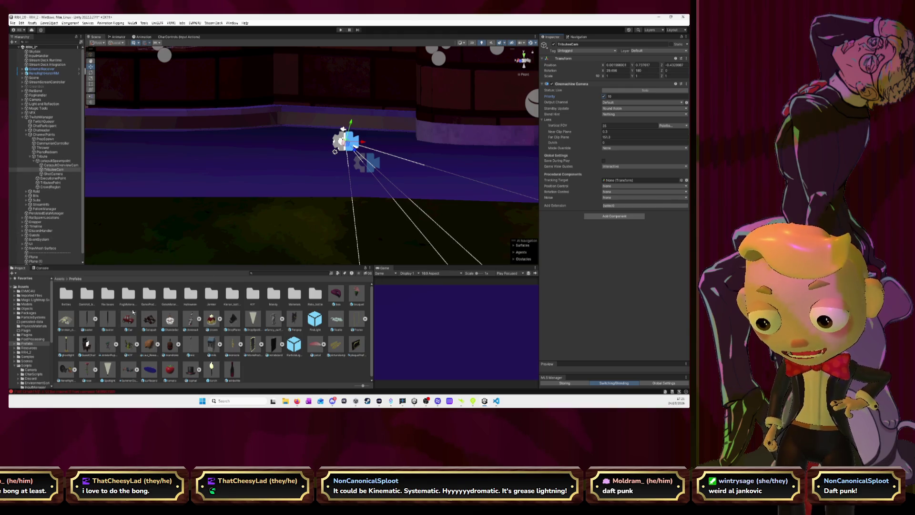
mouse_move(149, 323)
mouse_down()
mouse_move(292, 227)
mouse_move(351, 174)
mouse_up()
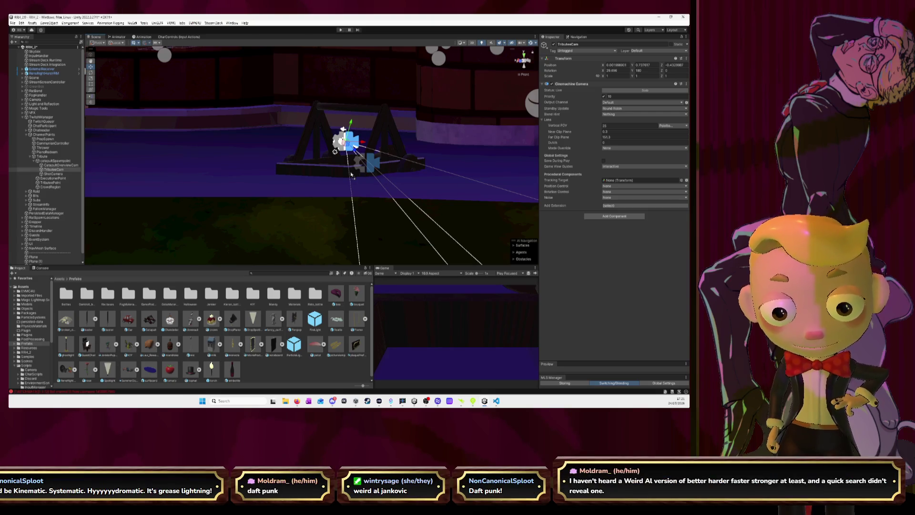
click(351, 175)
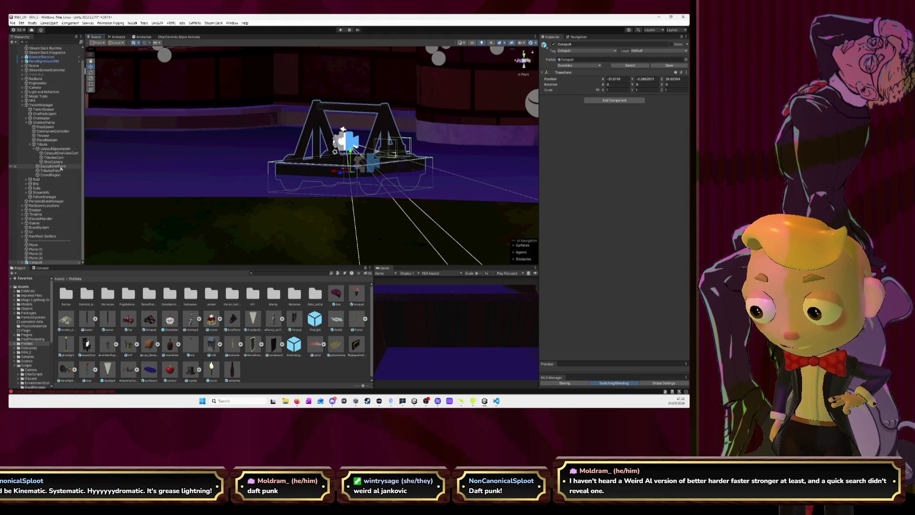
click(51, 149)
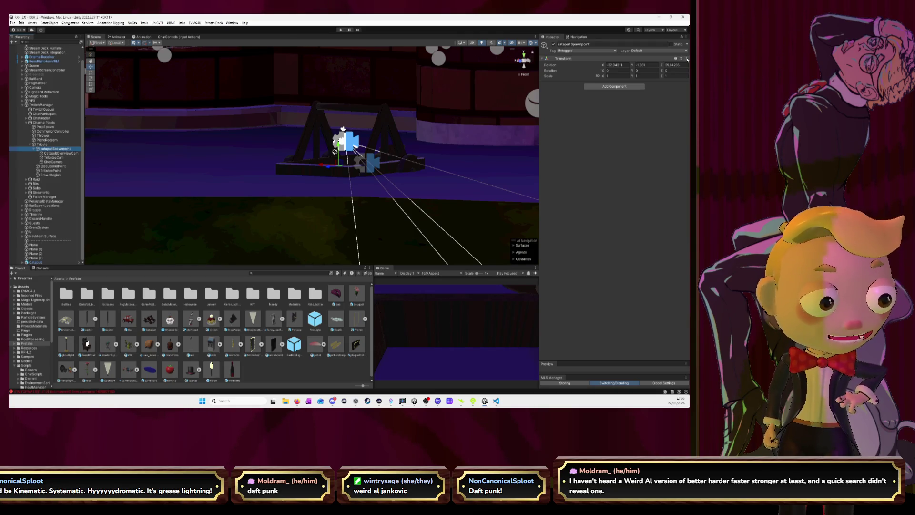
click(392, 120)
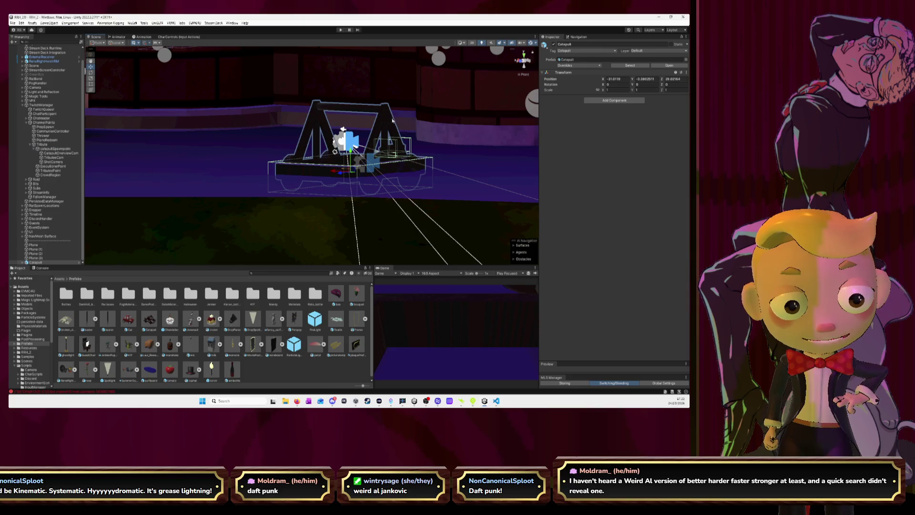
Lift the Catapult slightly and frame it from the top view.
drag(351, 150, 351, 144)
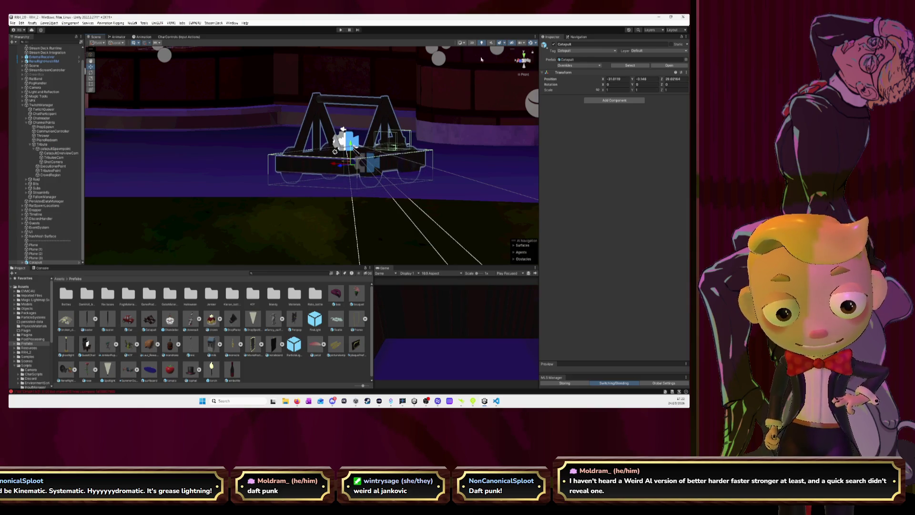
click(524, 53)
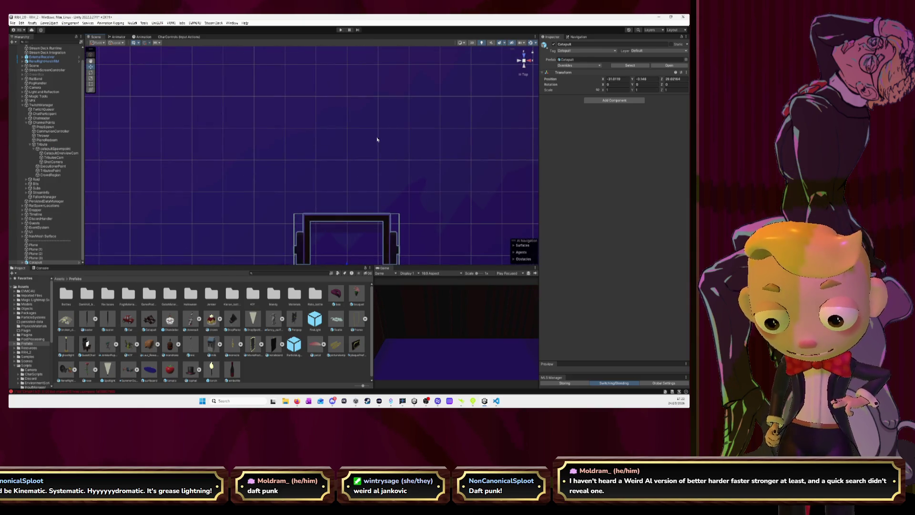
key(f)
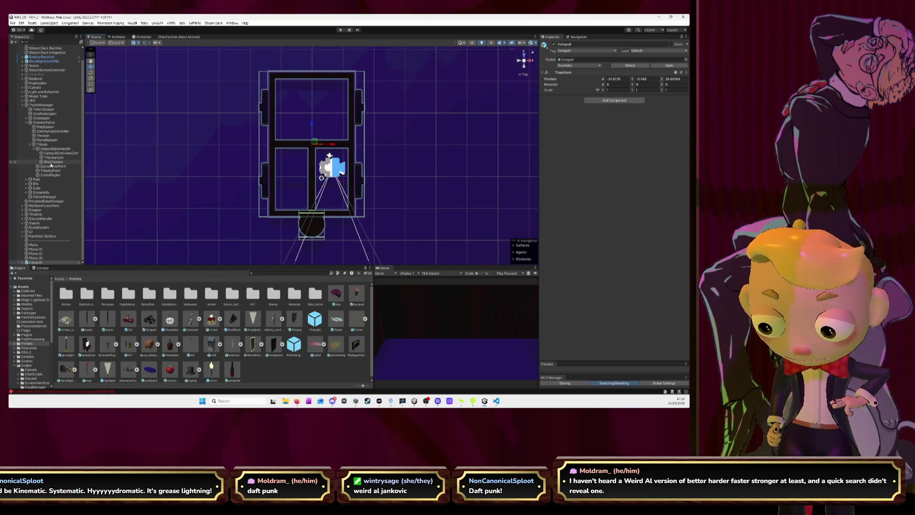
Nudge the Catapult along X from about -31.01 to -30.26.
click(51, 149)
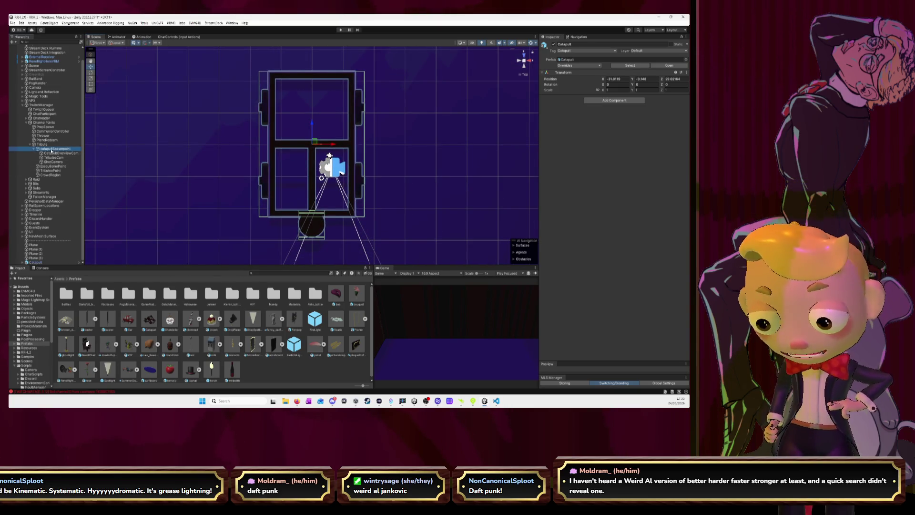
click(36, 262)
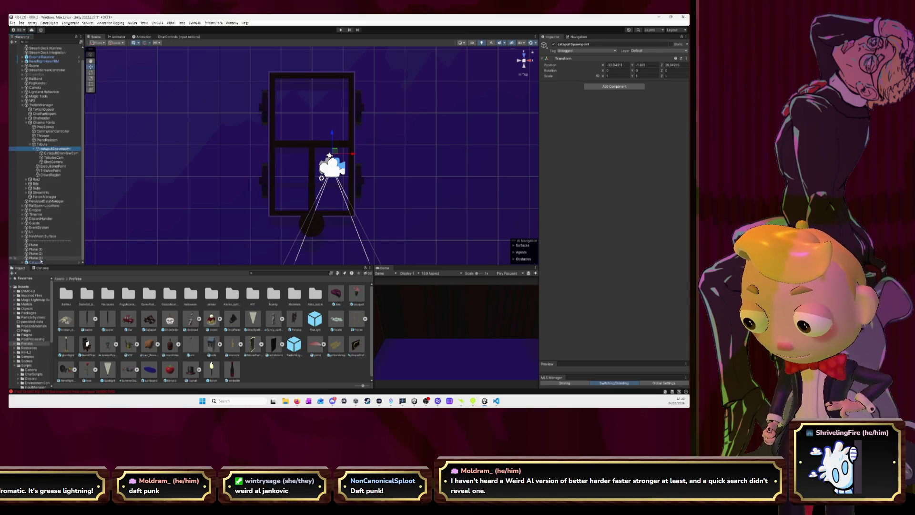
mouse_move(334, 144)
mouse_down()
mouse_move(359, 144)
mouse_move(337, 130)
mouse_move(354, 169)
mouse_up()
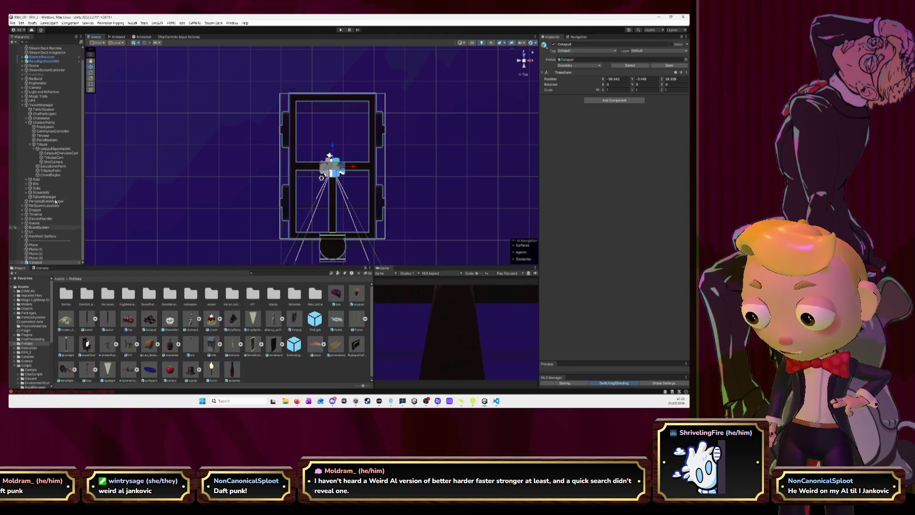
click(53, 157)
drag(200, 191, 229, 170)
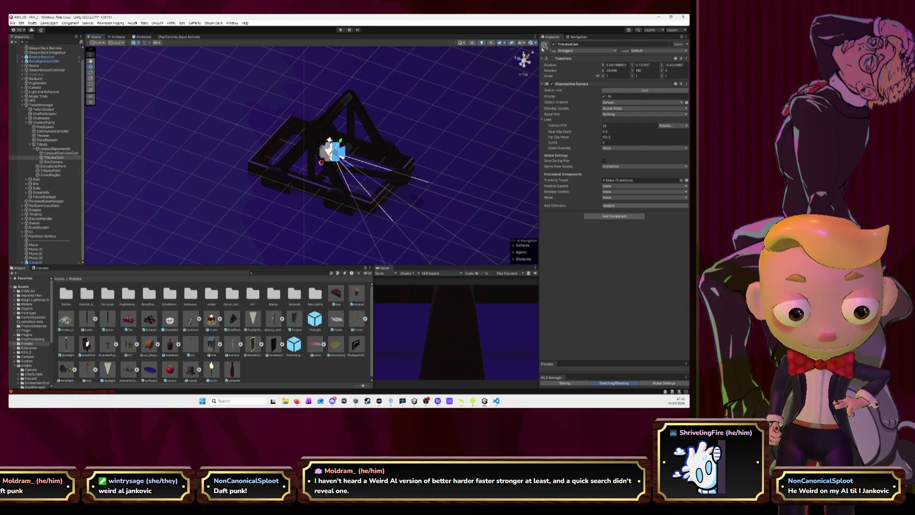
Raise TributeCam to about 1.2 in Left view, delete the Catapult, and play the scene.
click(523, 67)
drag(328, 162, 323, 106)
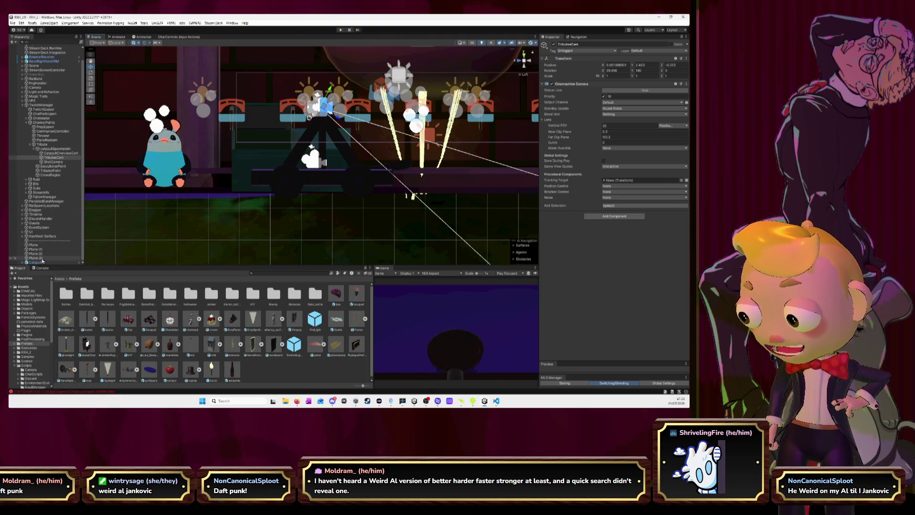
click(73, 263)
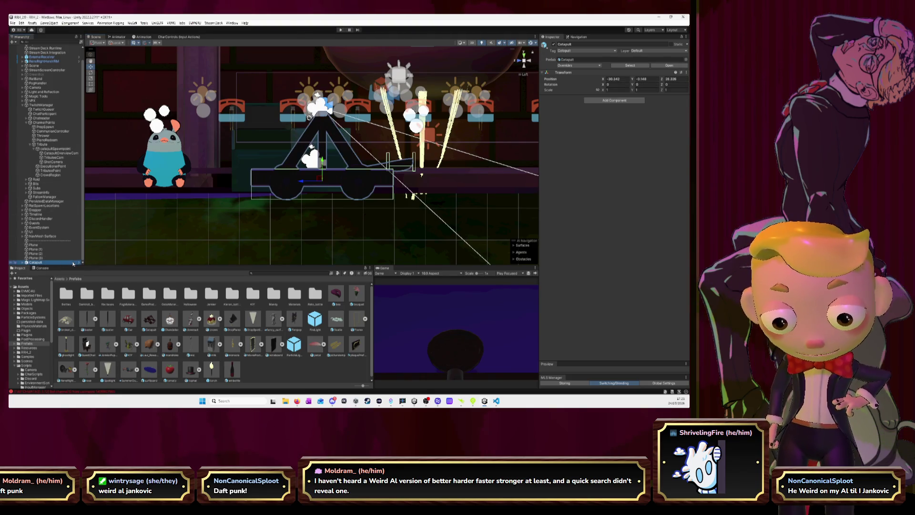
key(Delete)
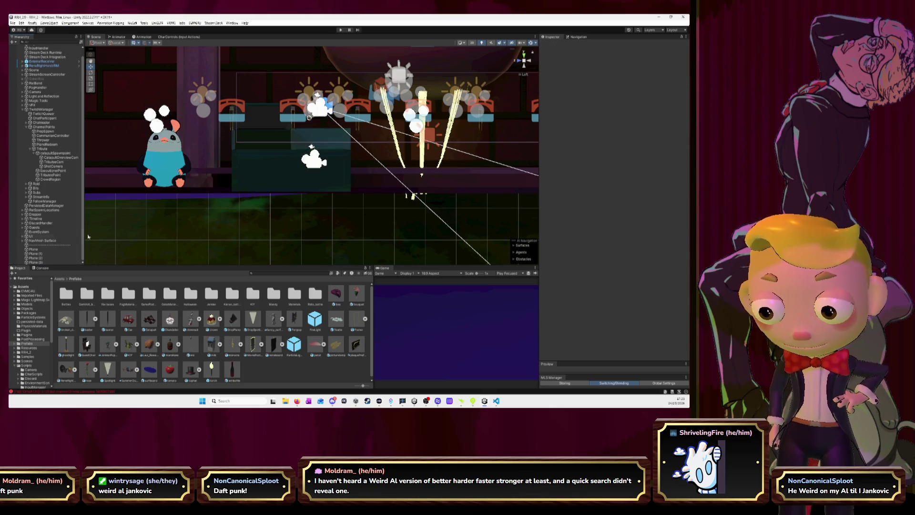
click(340, 29)
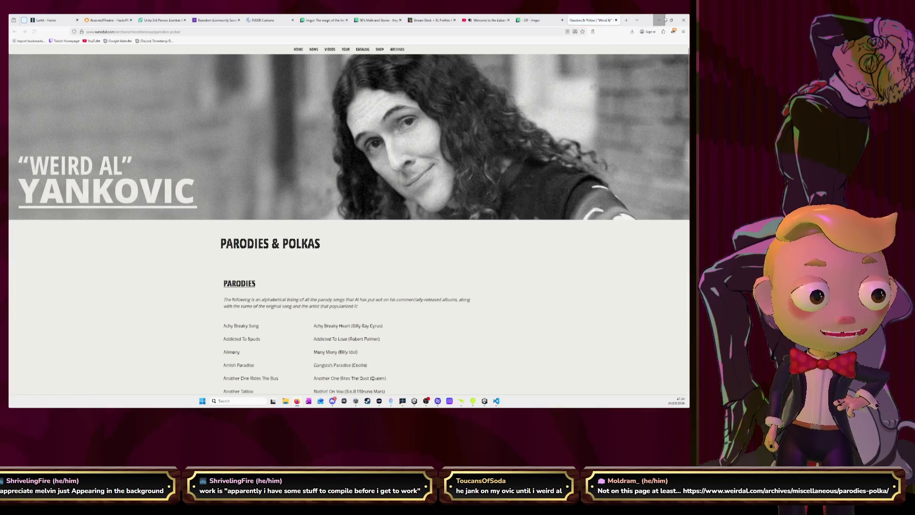
Minimize Firefox, orbit the Unity scene view and make the bottom panels taller.
click(659, 19)
drag(294, 158, 355, 216)
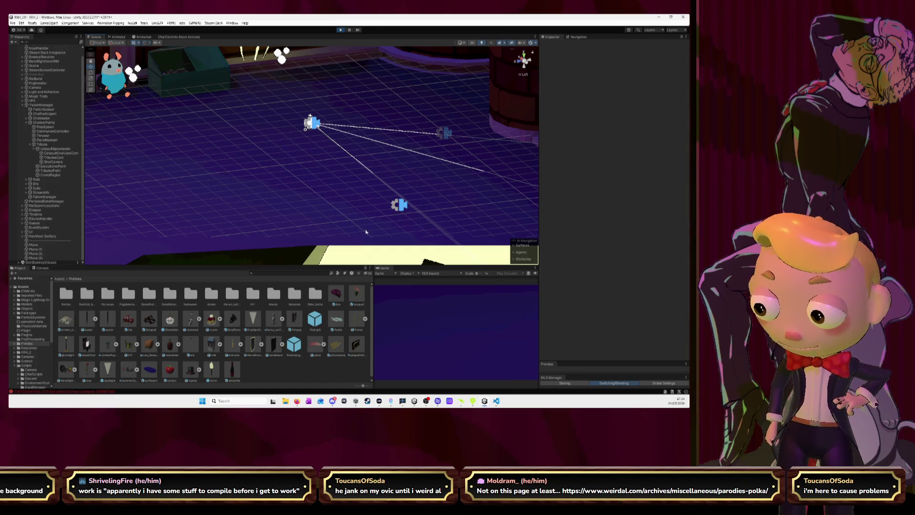
mouse_move(377, 264)
mouse_down()
mouse_move(376, 221)
mouse_move(327, 253)
mouse_move(277, 253)
mouse_up()
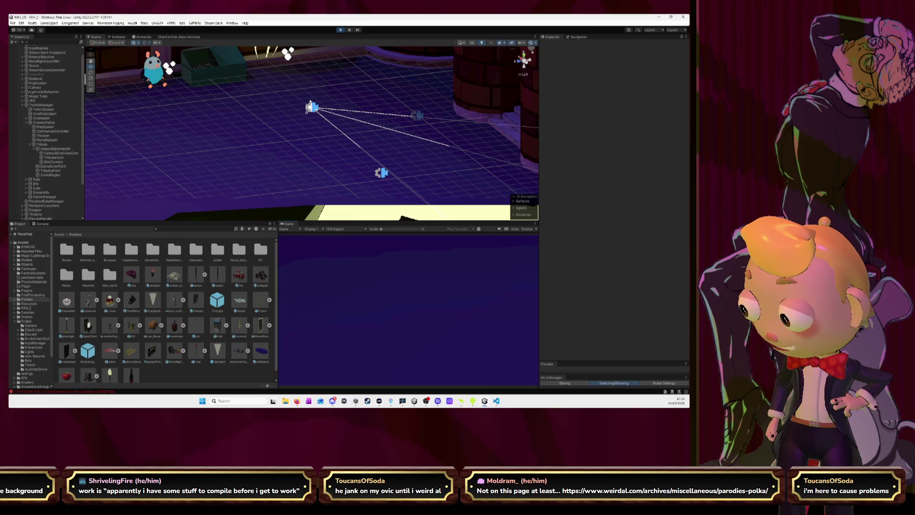
Return to Firefox and bring up the 'GIF - Imgur' raccoon video tab.
key(alt+Tab)
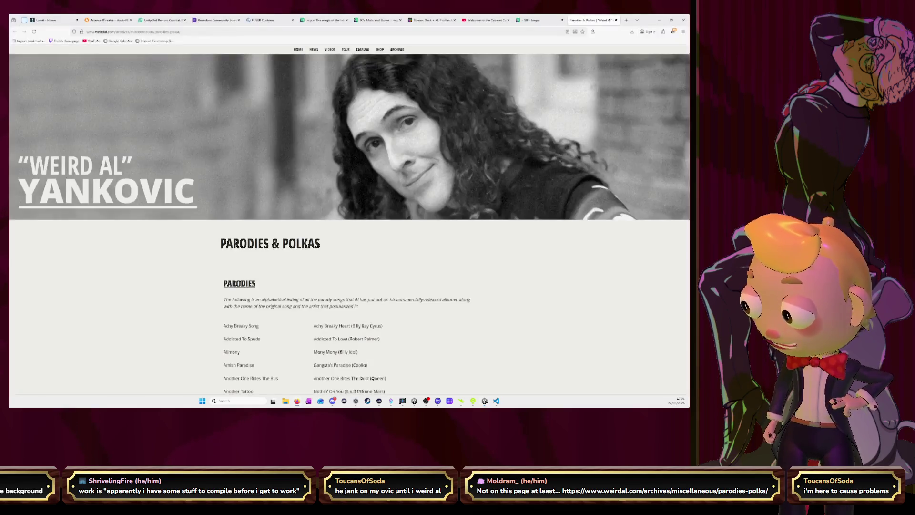
key(alt+Tab)
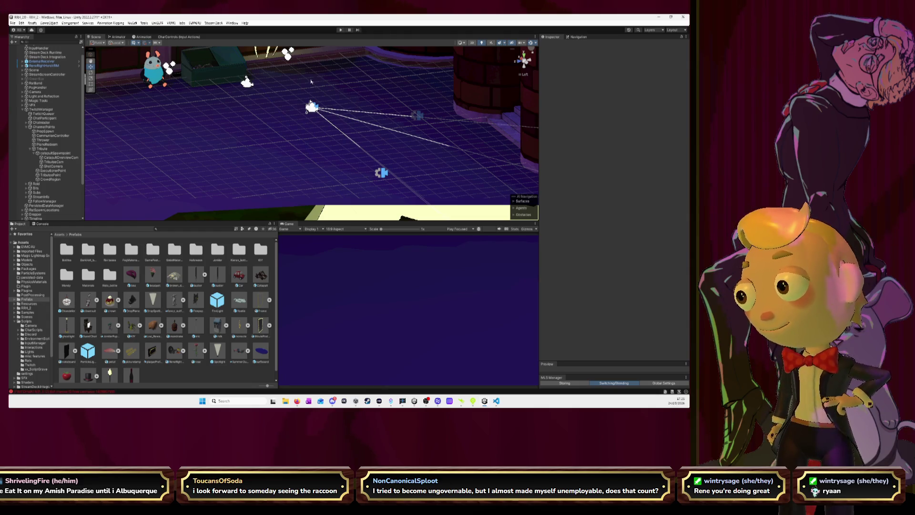
key(alt+Tab)
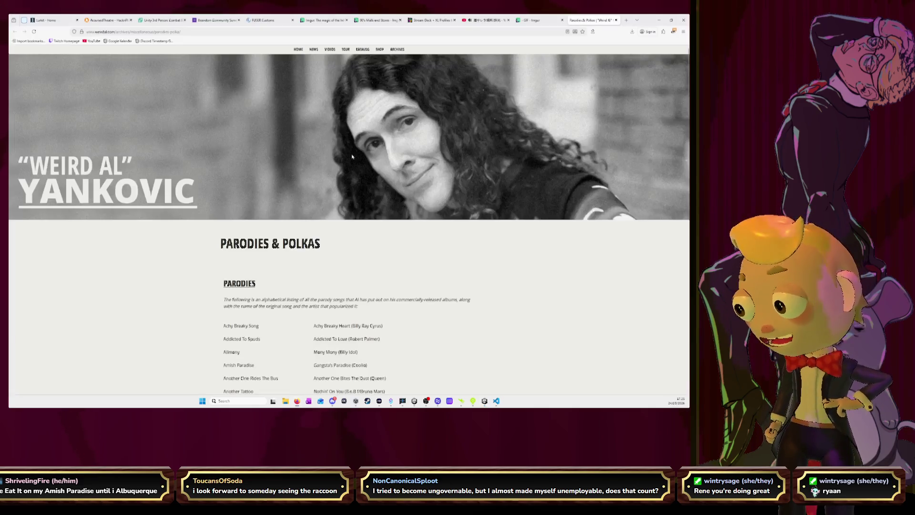
click(551, 21)
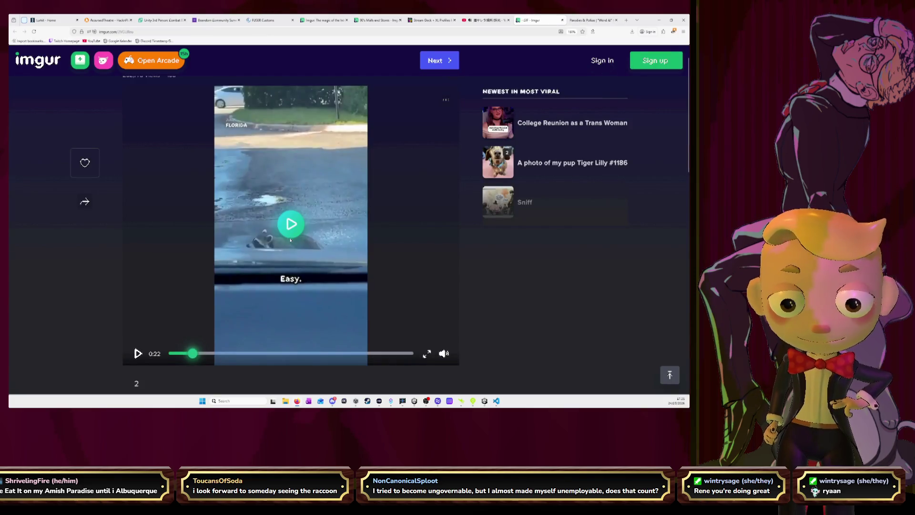
Play the raccoon video from near its start, then scroll the Parodies & Polkas tab.
click(198, 353)
click(171, 353)
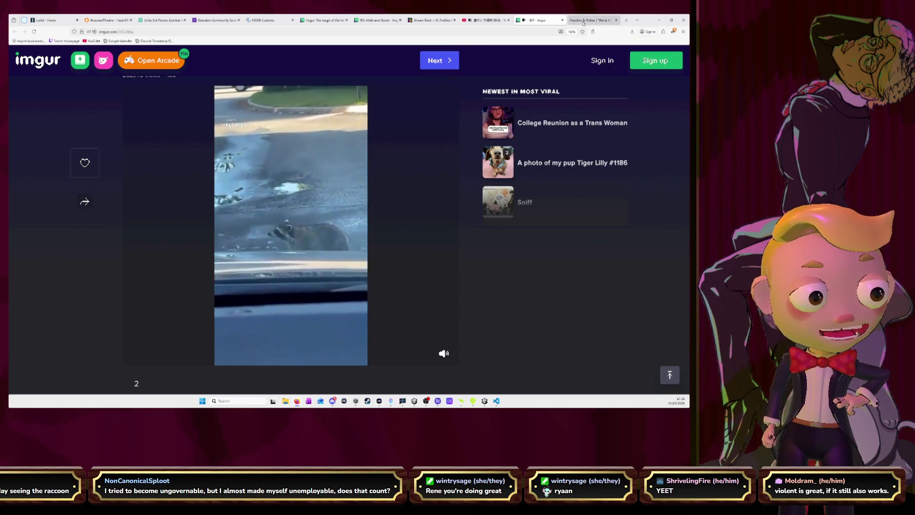
click(593, 20)
scroll(414, 126, down, 5)
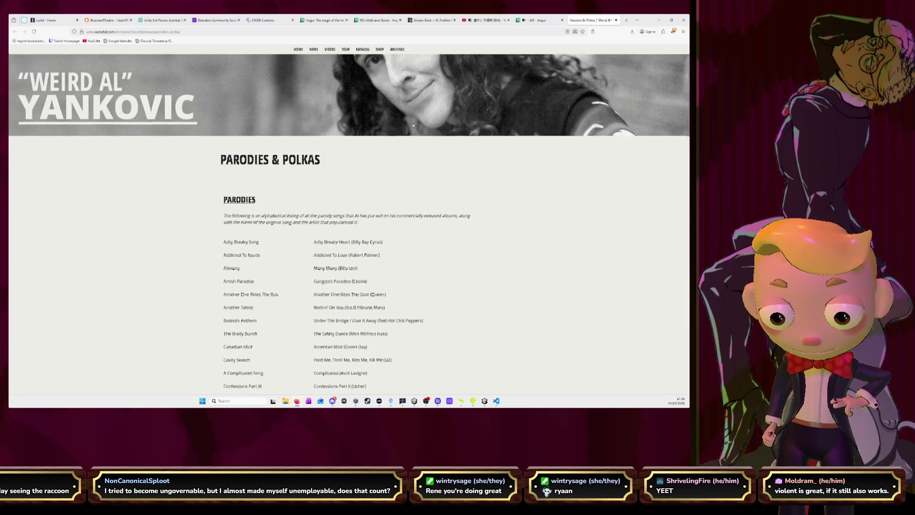
Scroll the parody list to the Polkas section, then drop a new Catapult prefab onto the Unity floor grid.
scroll(413, 125, down, 7)
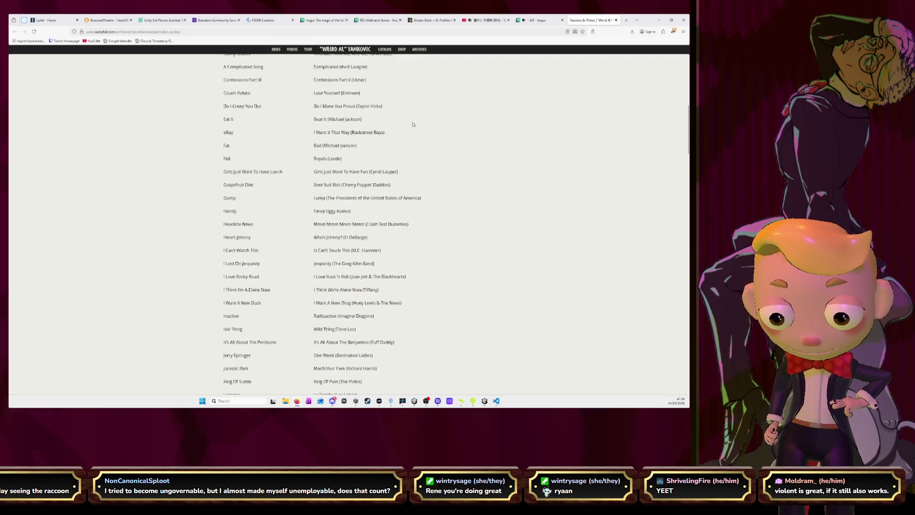
scroll(413, 125, down, 8)
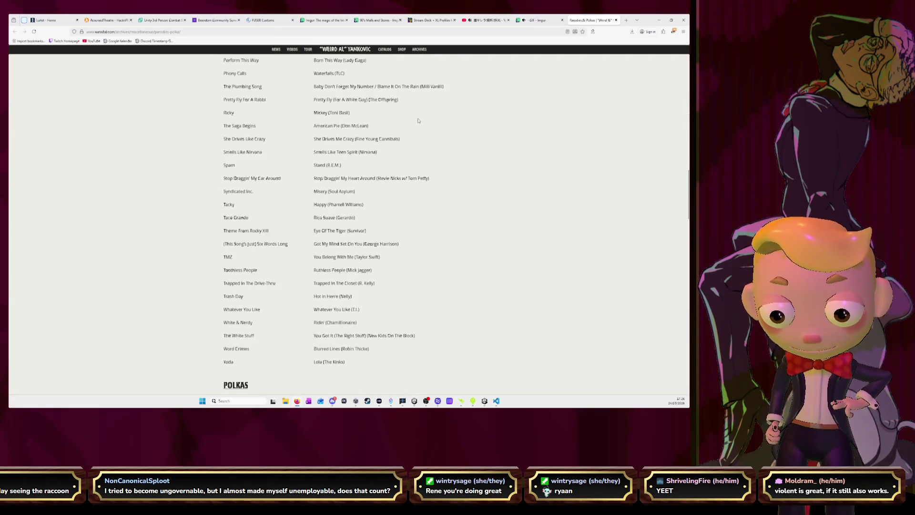
click(659, 20)
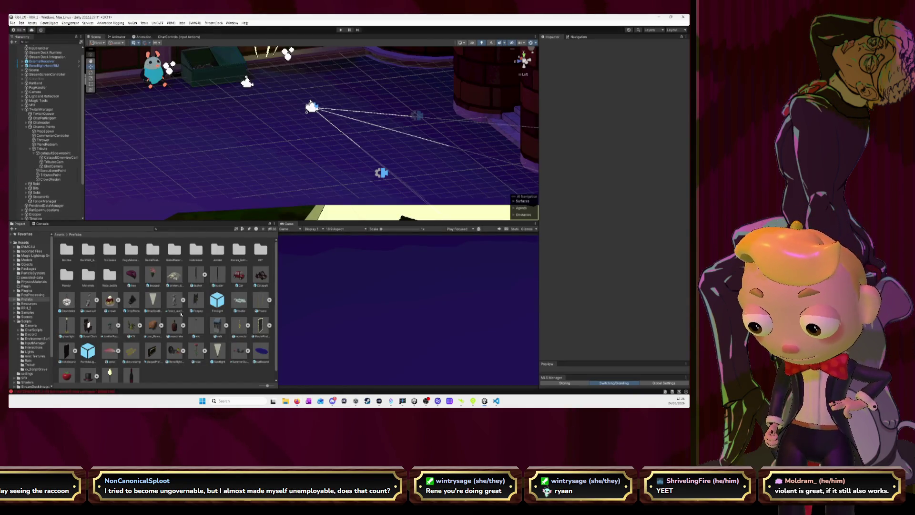
mouse_move(262, 281)
mouse_down()
mouse_move(222, 170)
mouse_move(227, 160)
mouse_up()
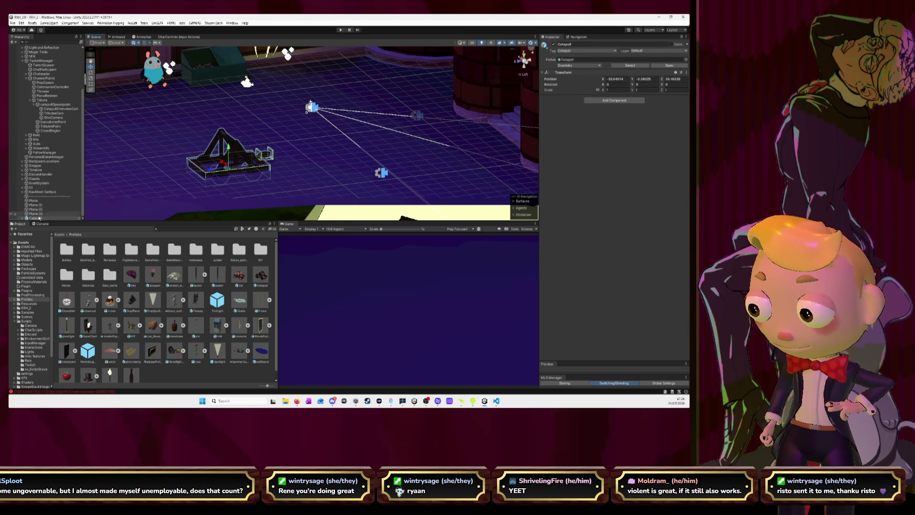
Expand the Catapult and inspect the Catapult frame's Rigidbody settings.
click(22, 218)
scroll(46, 217, down, 1)
click(44, 209)
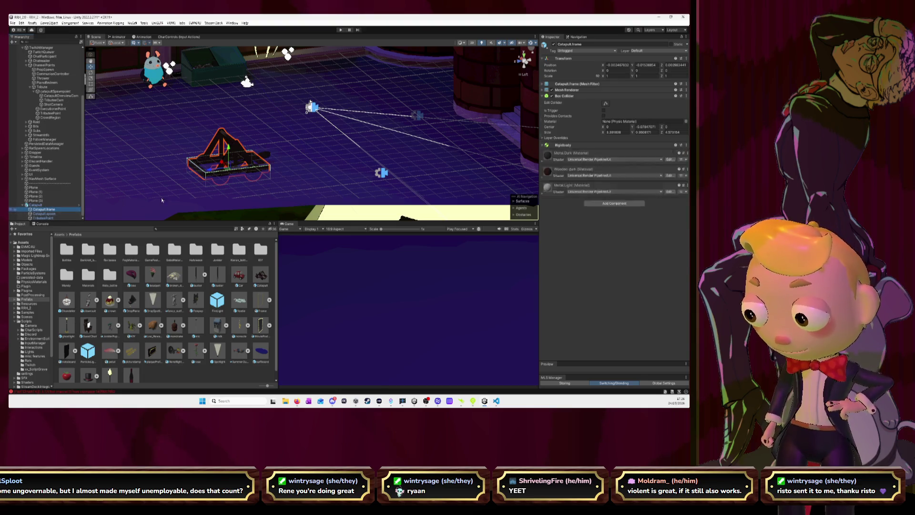
click(604, 178)
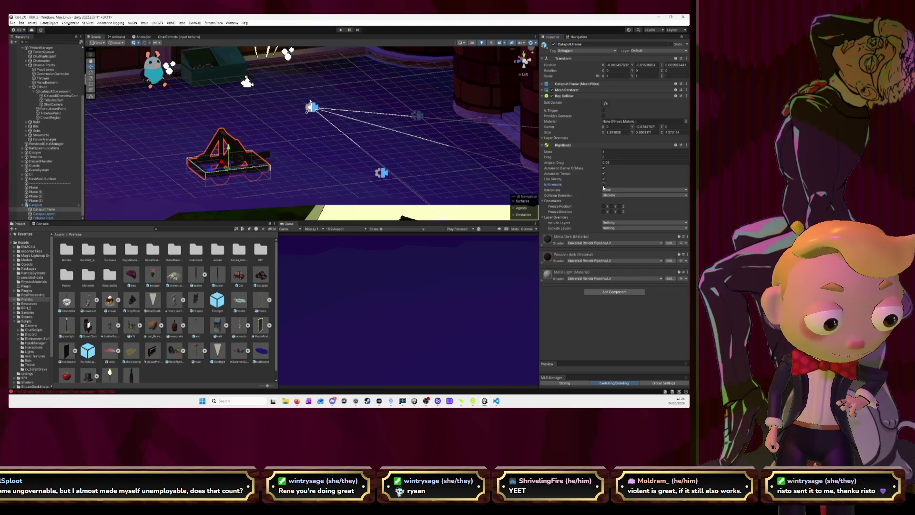
Delete the Catapult instance from the scene.
click(38, 205)
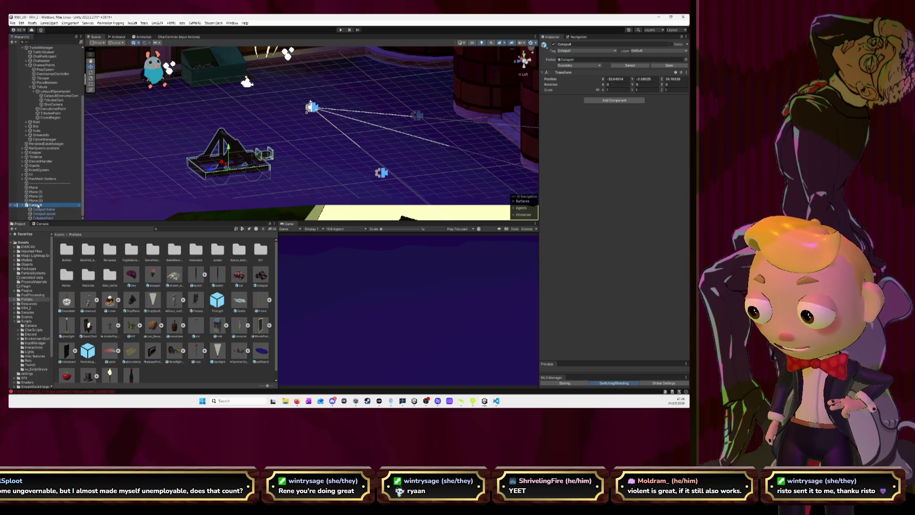
click(263, 276)
click(36, 205)
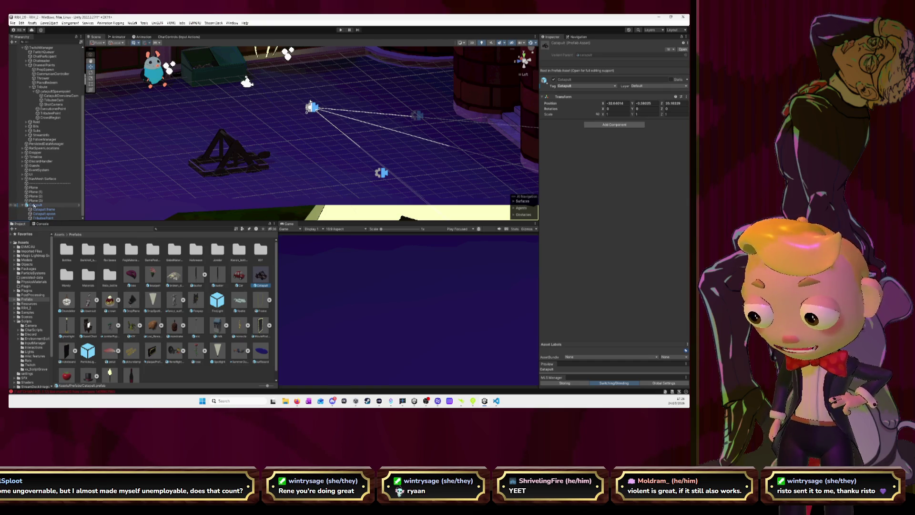
key(Delete)
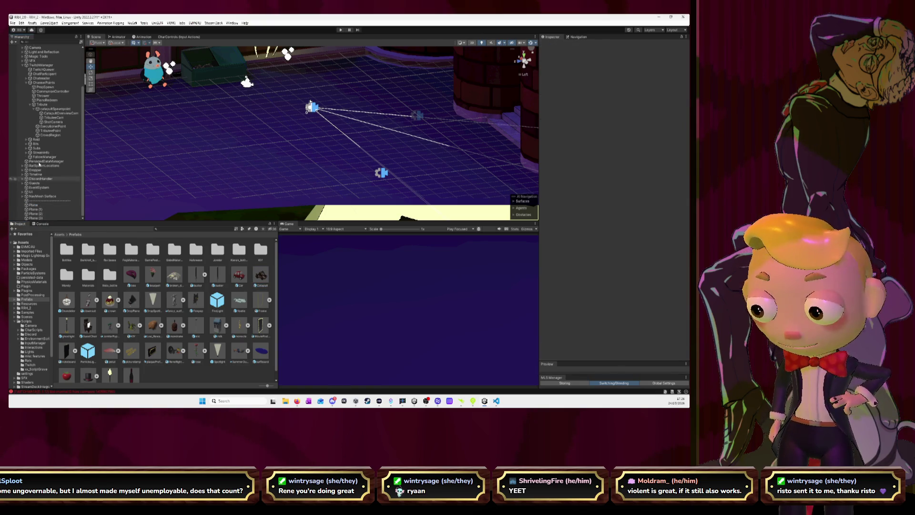
Untick TributeCam's Priority override, run the scene, then switch to the Weird Al page.
click(50, 117)
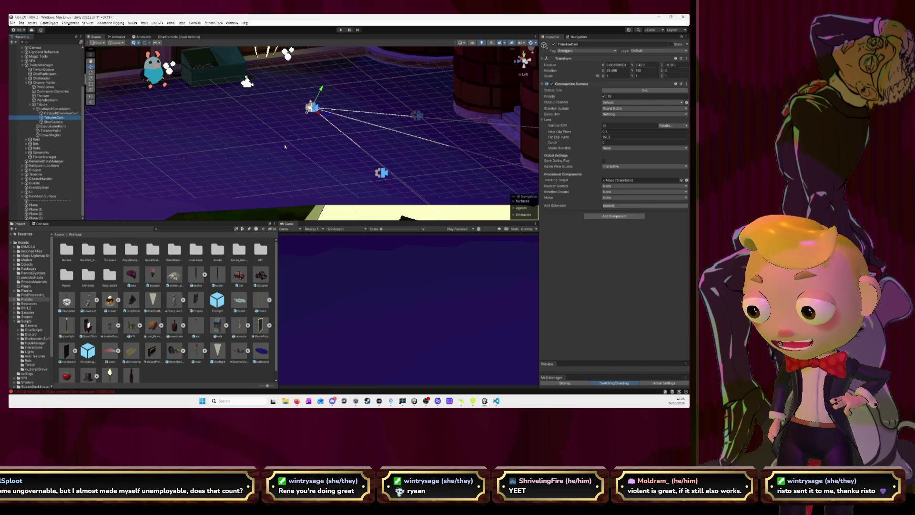
click(603, 96)
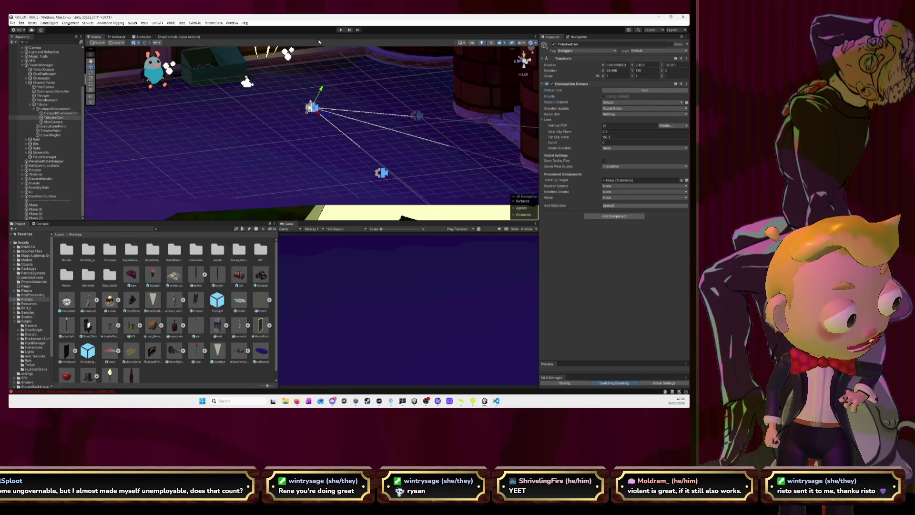
click(341, 30)
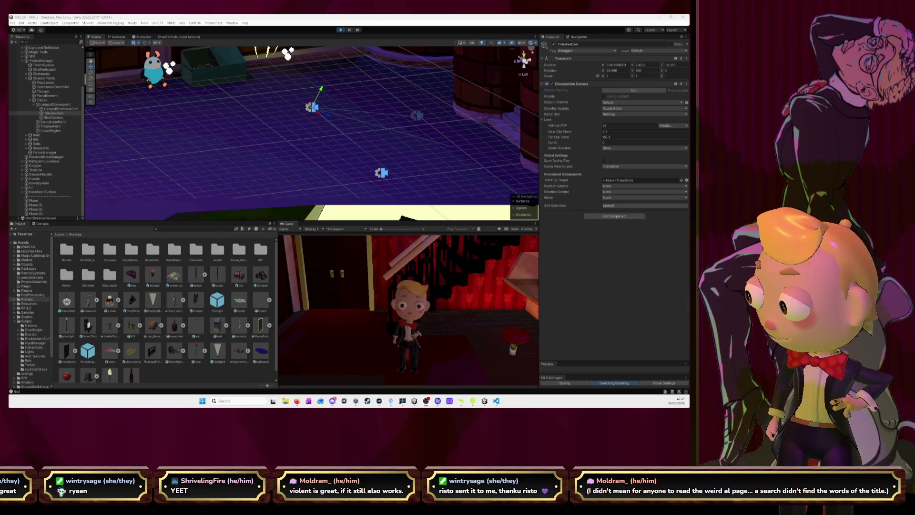
key(alt+Tab)
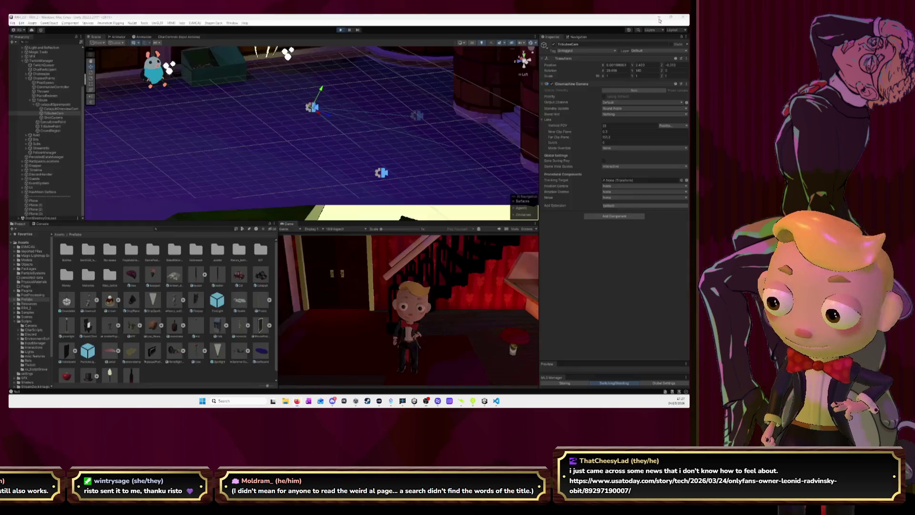
click(659, 20)
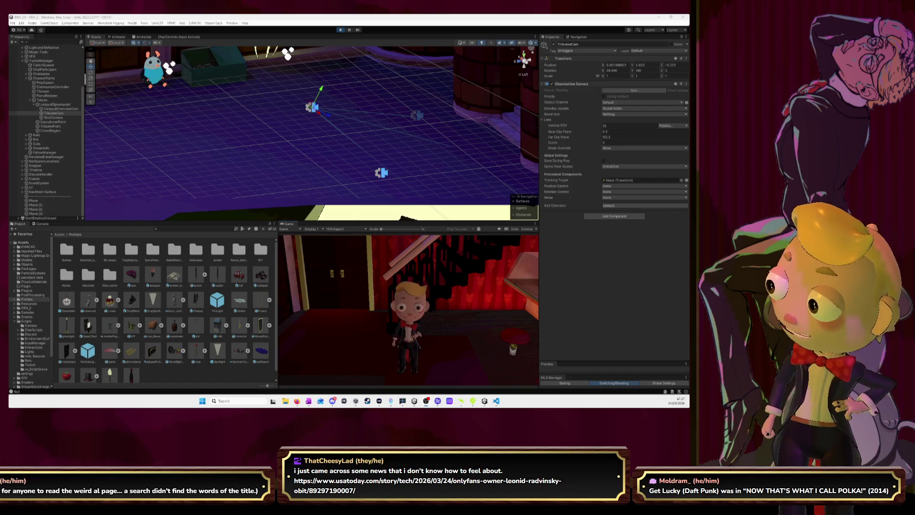
Minimize the Weird Al browser page to return to Unity, then select CatapultOverviewCam.
click(658, 17)
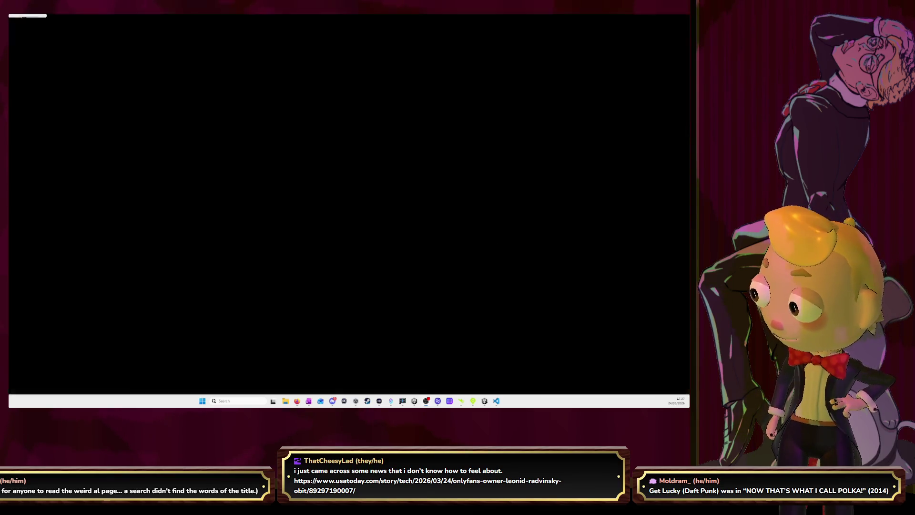
click(659, 18)
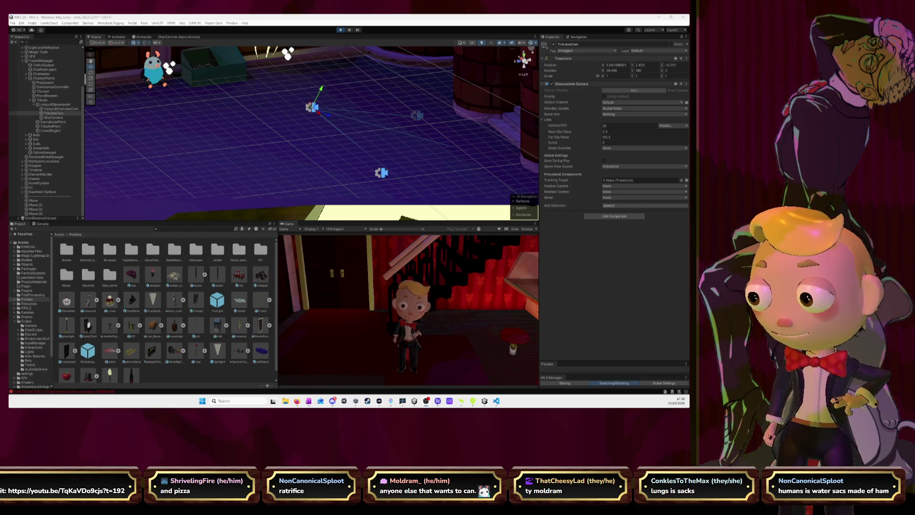
click(60, 109)
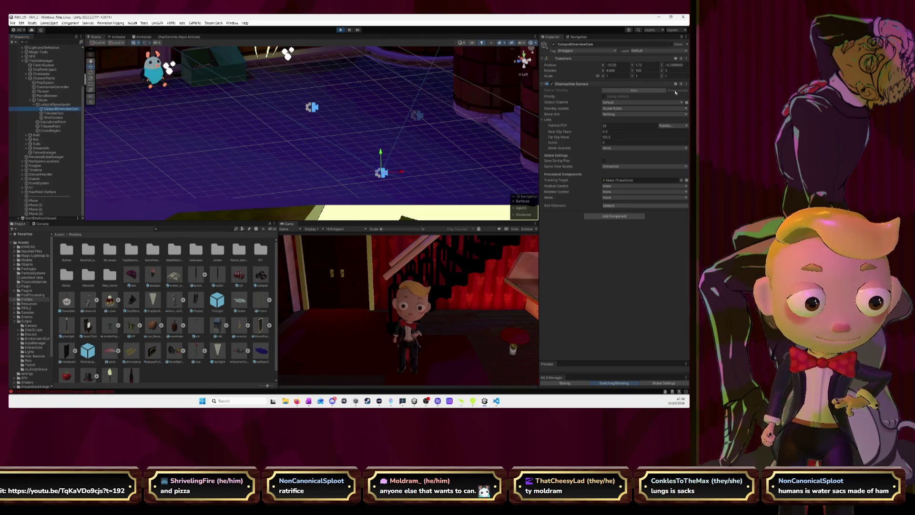
Tick CatapultOverviewCam's Priority override and raise it higher above the floor.
click(604, 97)
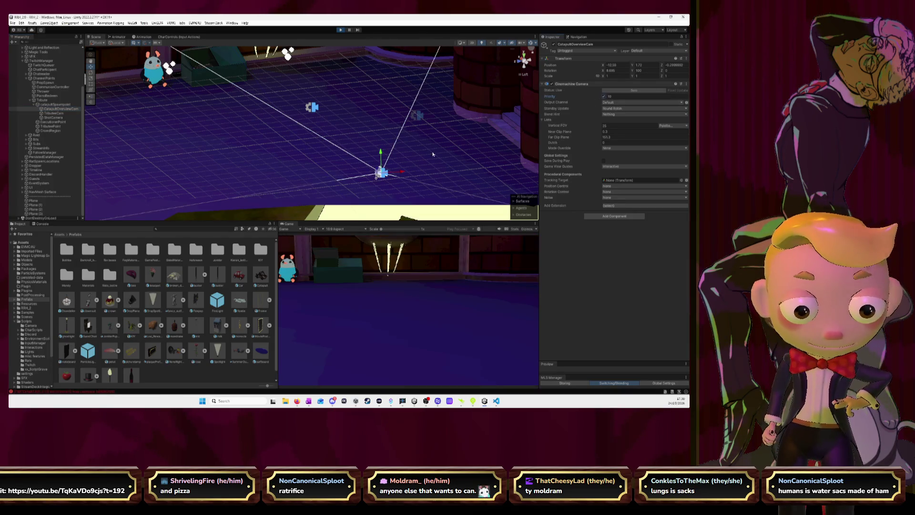
drag(383, 157, 377, 120)
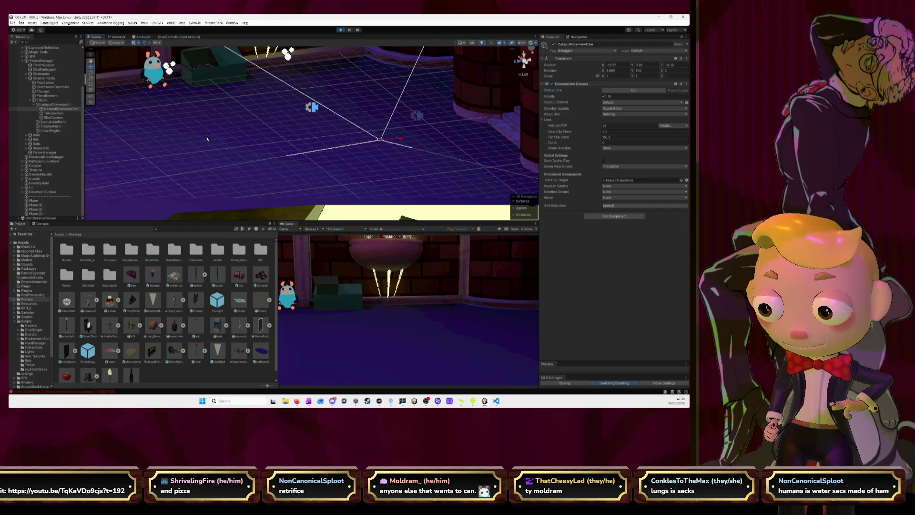
click(54, 117)
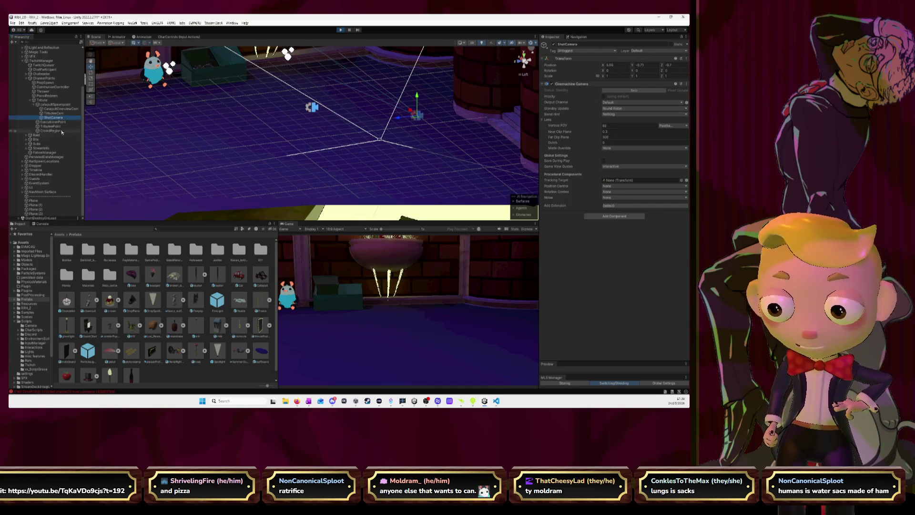
click(60, 108)
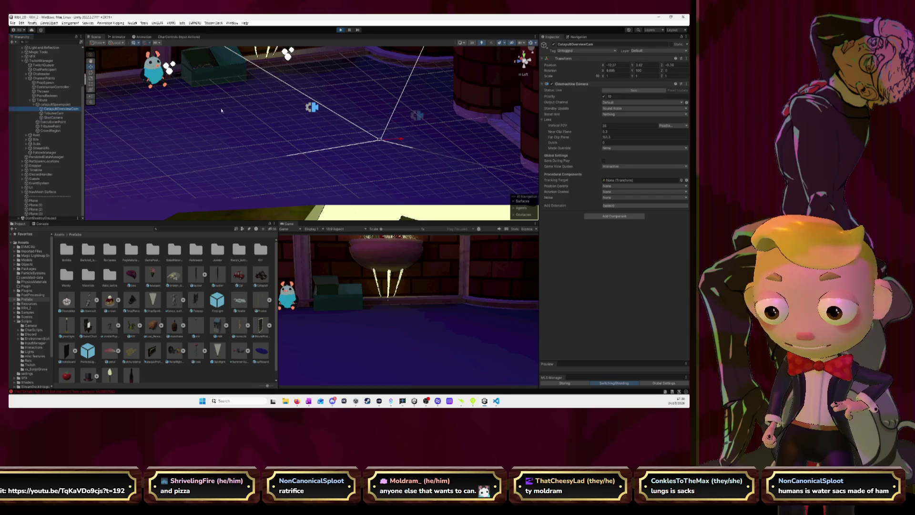
click(54, 114)
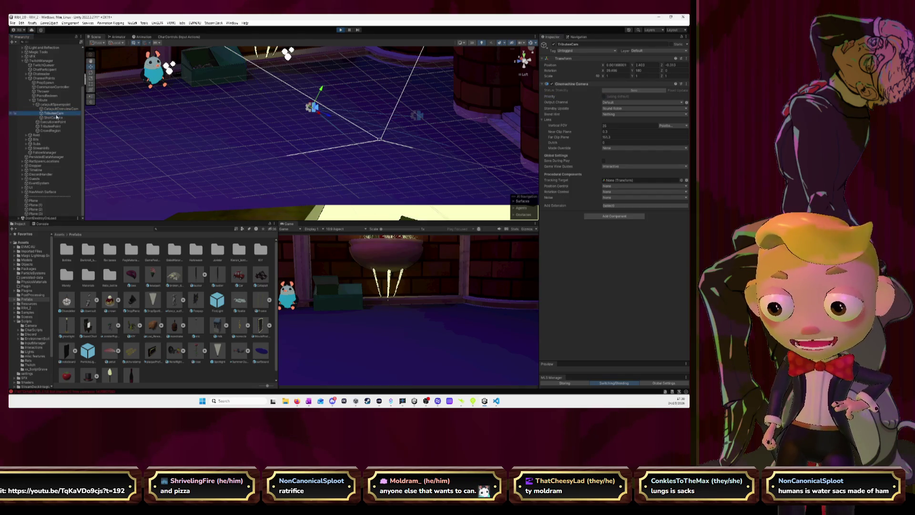
Raise the ShotCamera to a Y of about 1.41, then select the Tribute object.
click(55, 118)
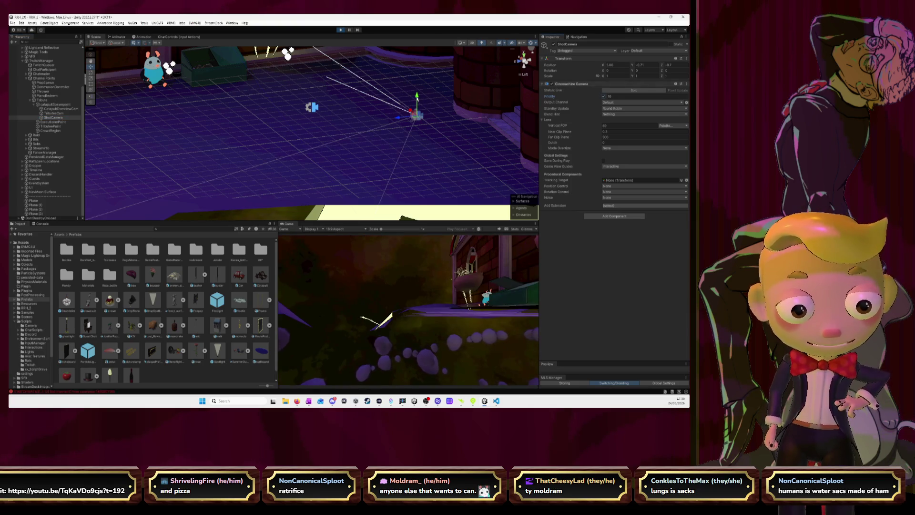
drag(411, 97, 412, 66)
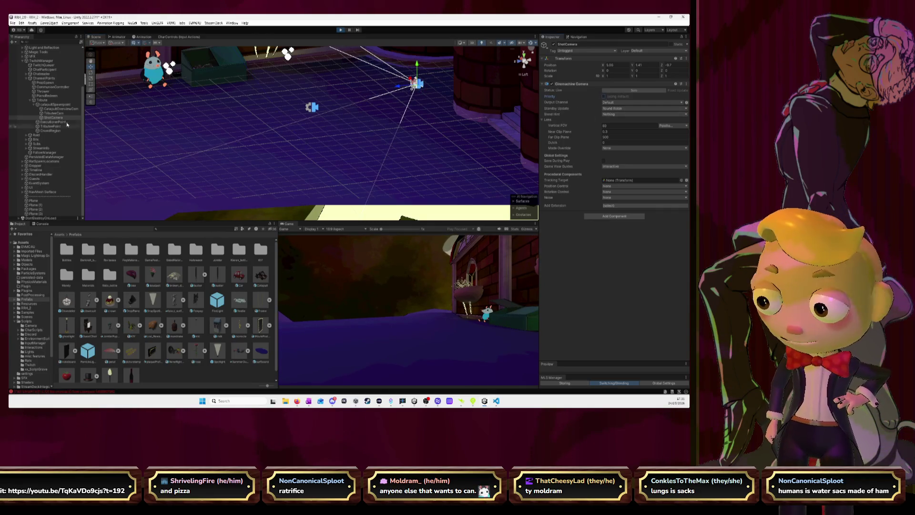
click(52, 117)
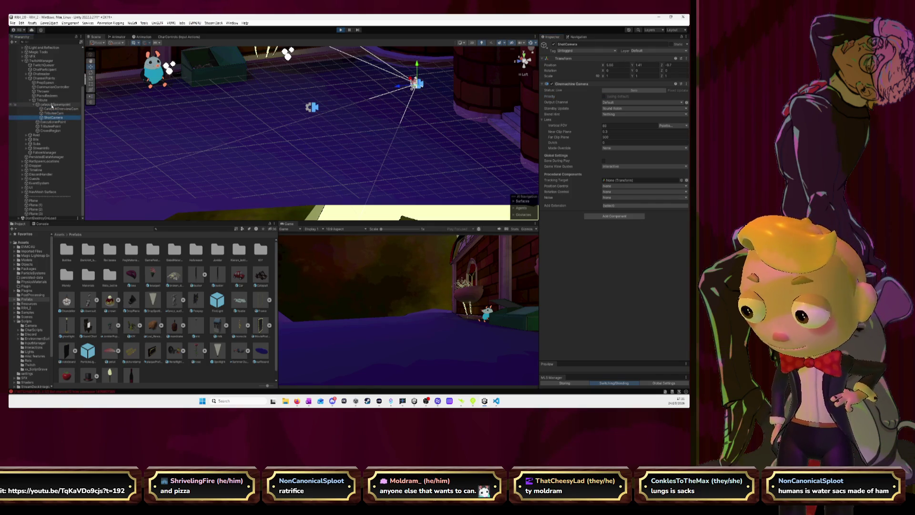
click(51, 101)
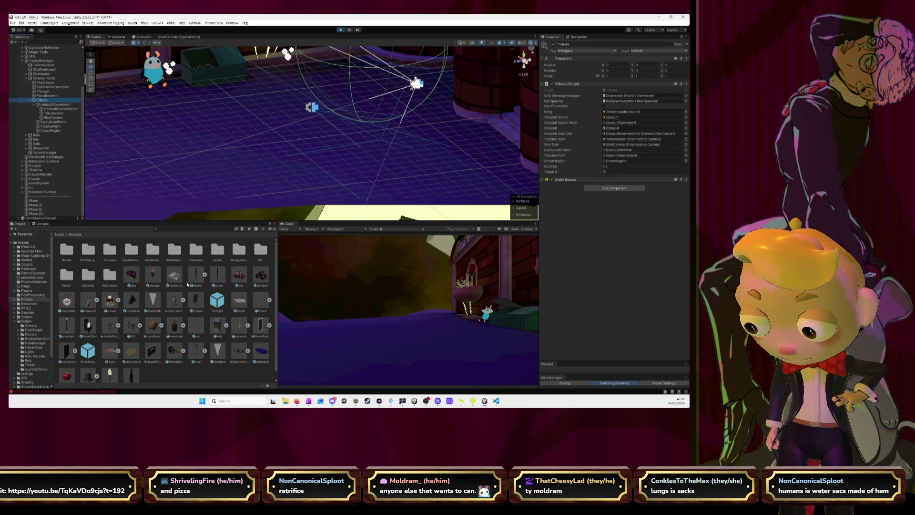
Place a Catapult prefab in the scene, then delete that first clone.
drag(261, 275, 246, 138)
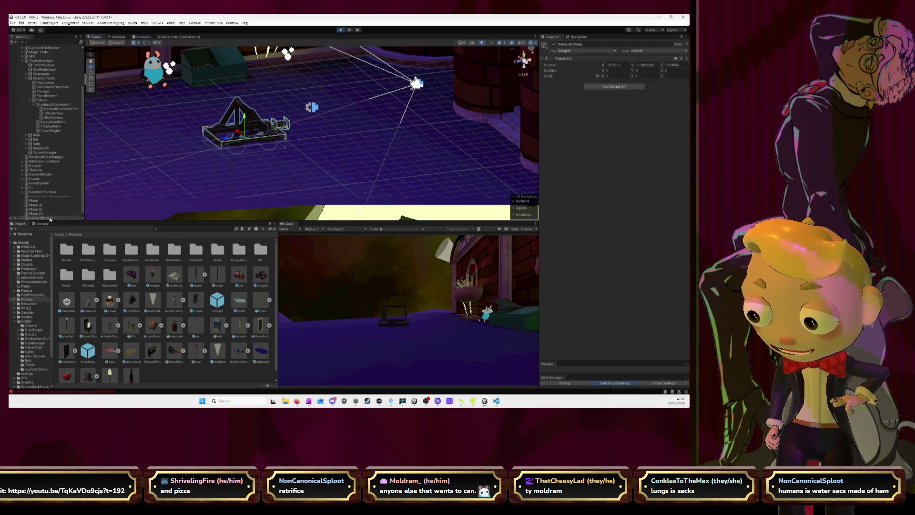
click(44, 217)
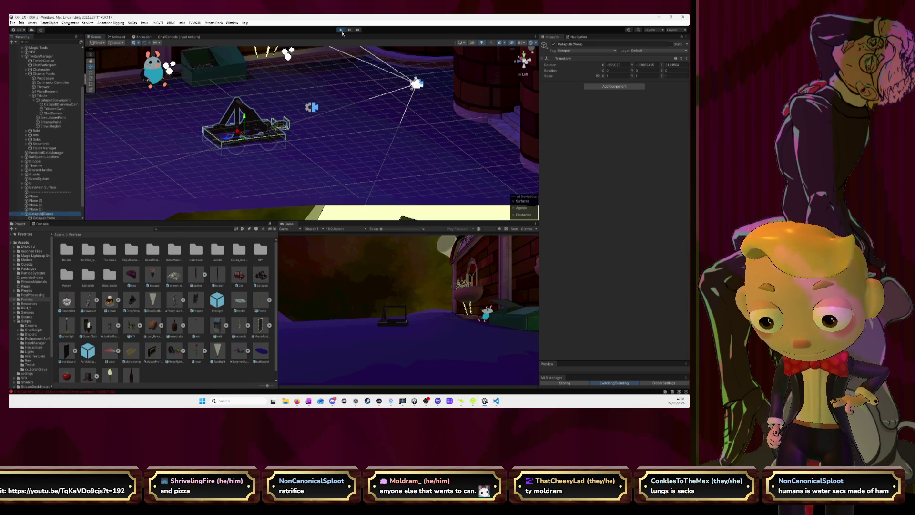
click(261, 150)
key(Delete)
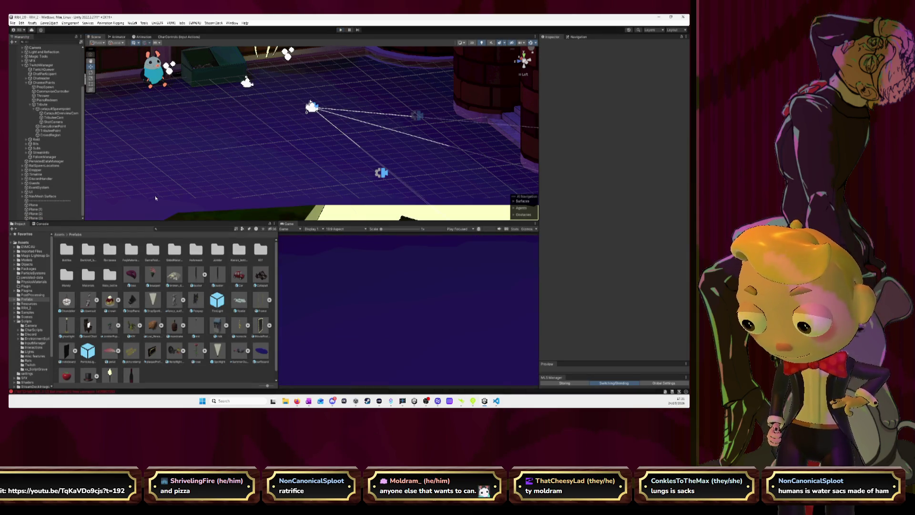
Place the Catapult prefab again and set Catapult.spoon's Hinge Joint Spring from 10000 to 500.
drag(263, 285, 300, 139)
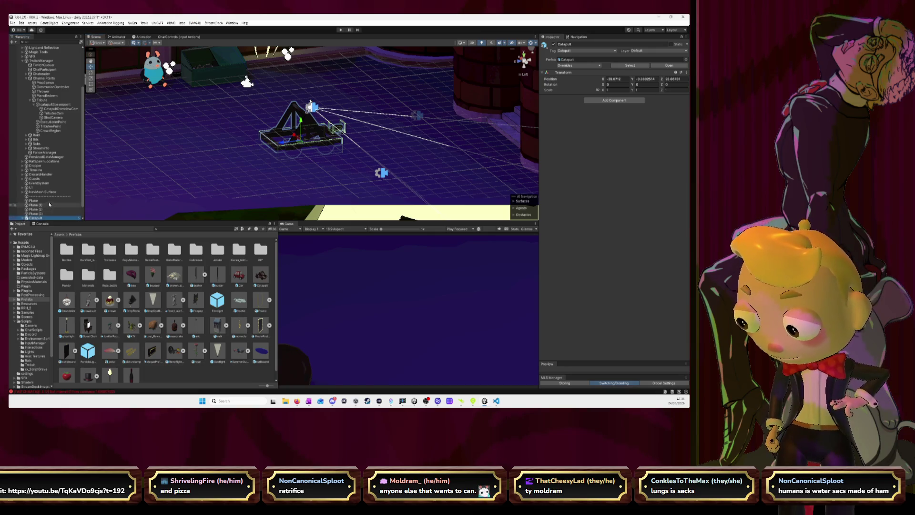
click(23, 218)
click(45, 210)
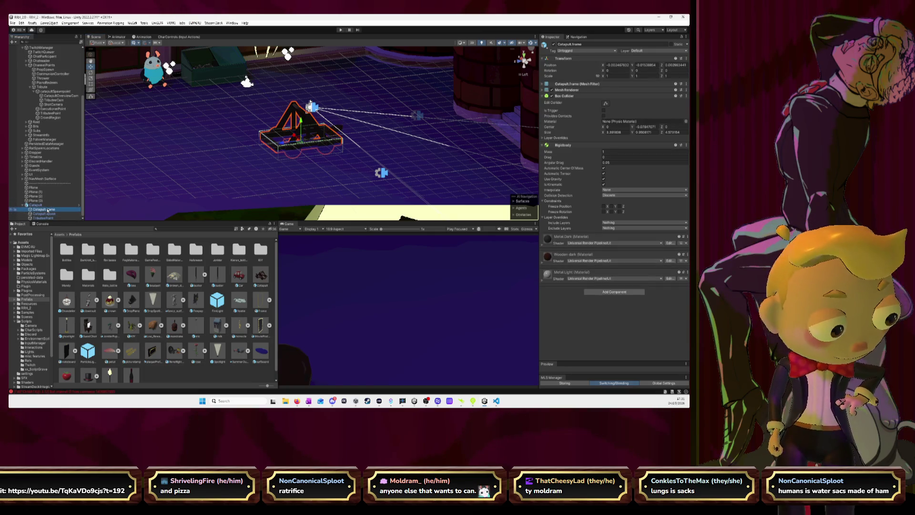
key(Down)
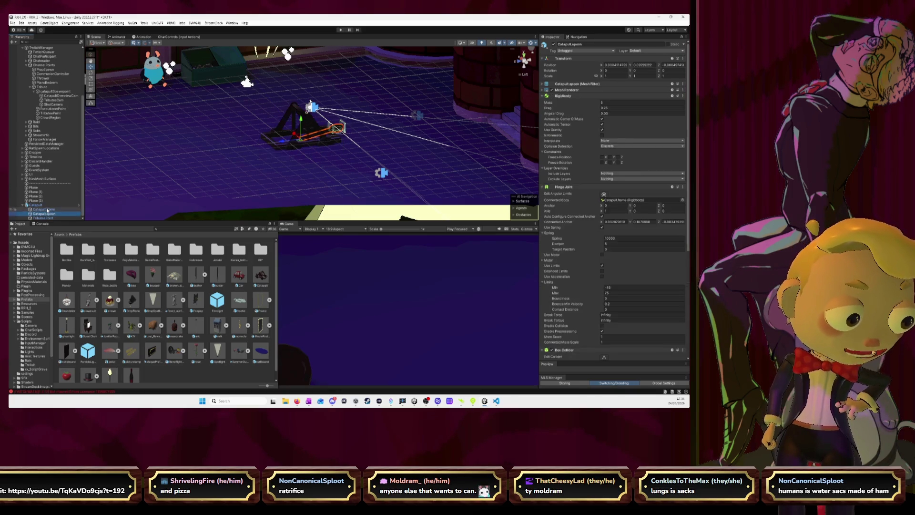
click(608, 238)
text(500)
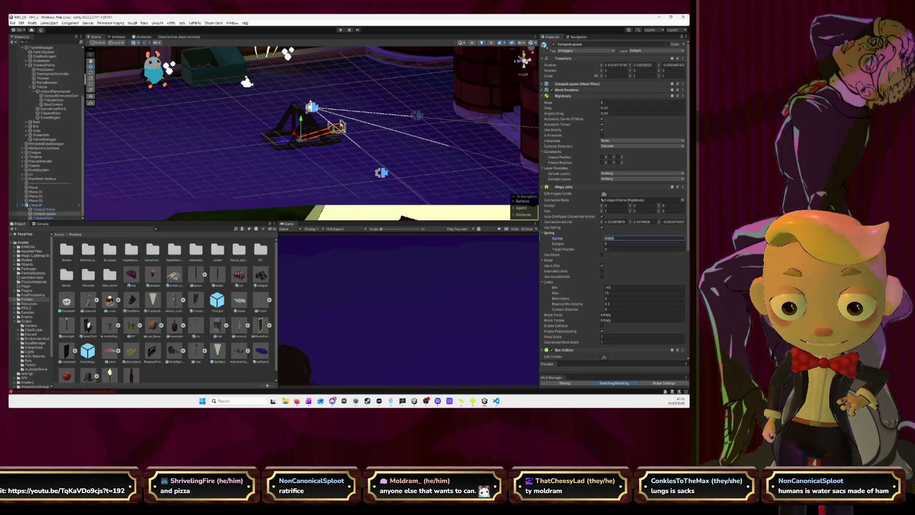
click(36, 205)
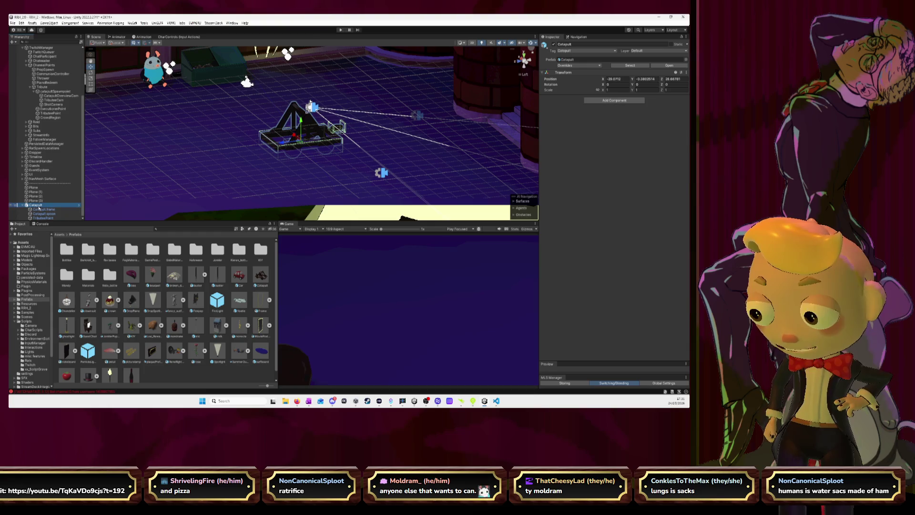
click(259, 277)
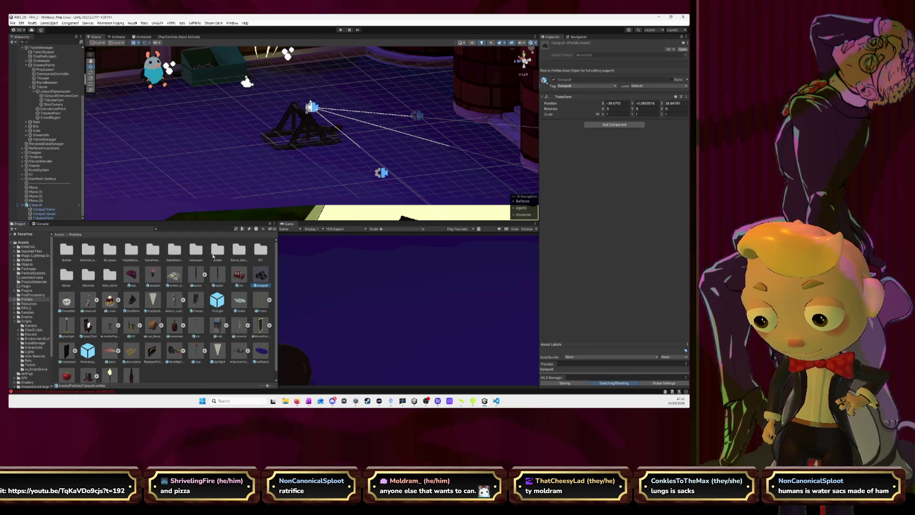
click(40, 206)
Delete the test catapult and raise catapultSpawnpoint slightly along its Y axis.
key(Delete)
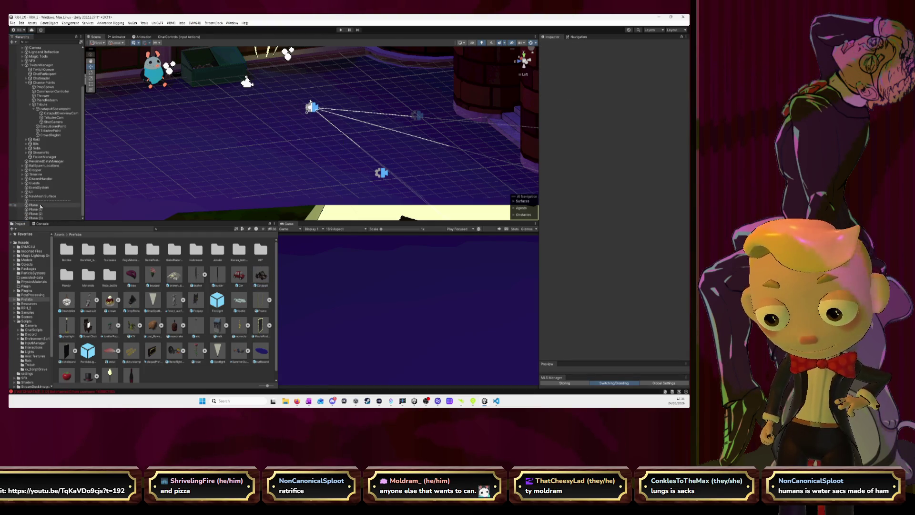
click(53, 109)
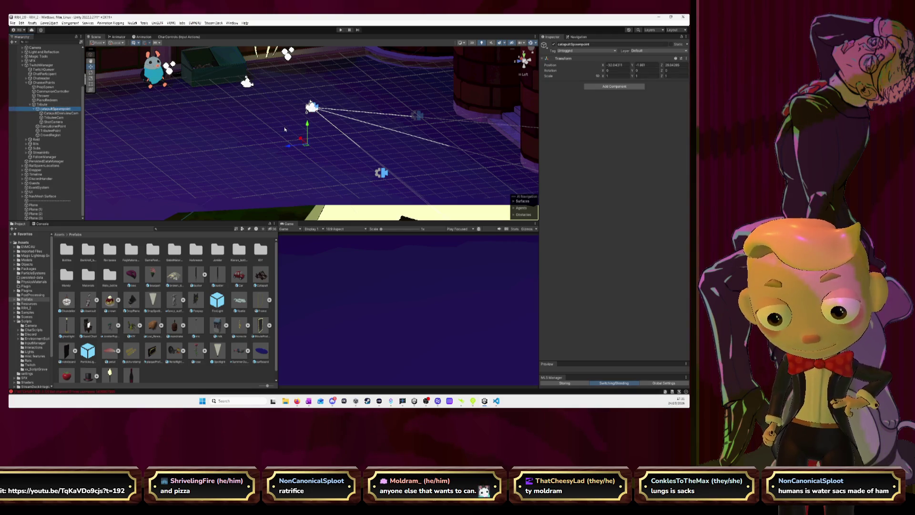
click(527, 63)
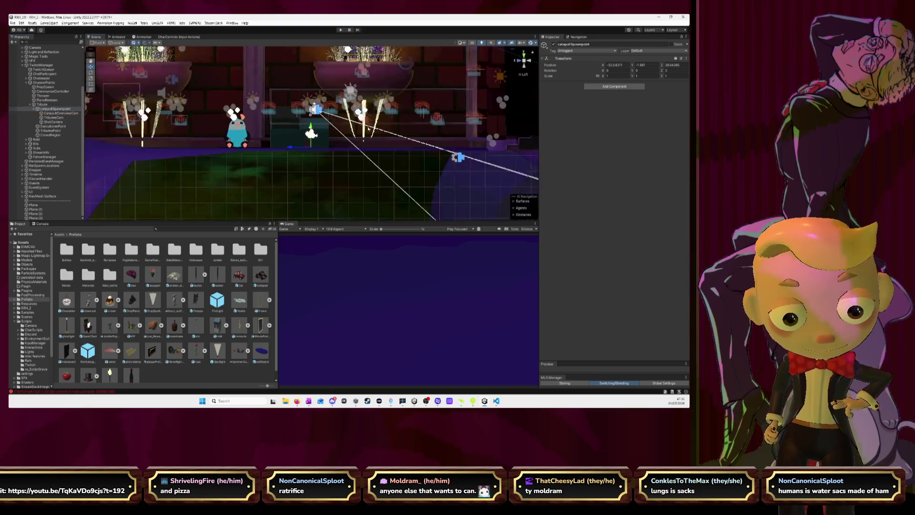
drag(311, 136, 310, 127)
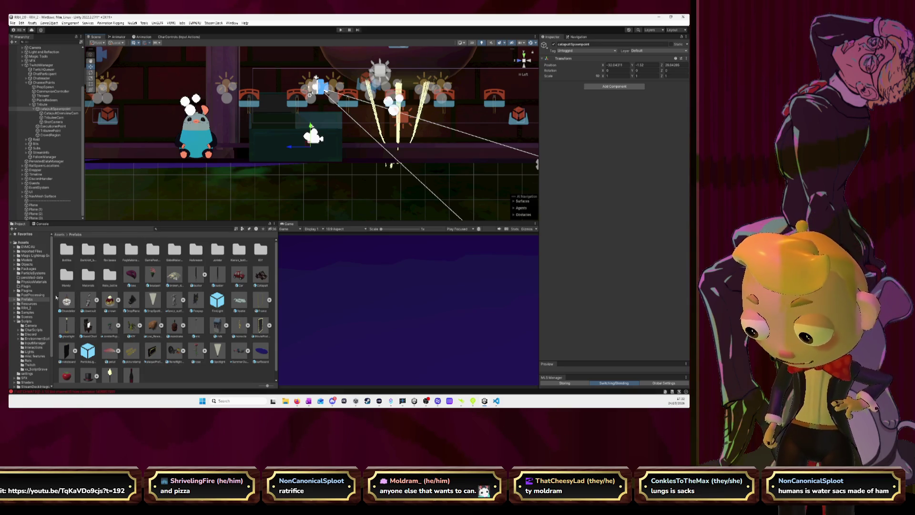
scroll(36, 360, down, 3)
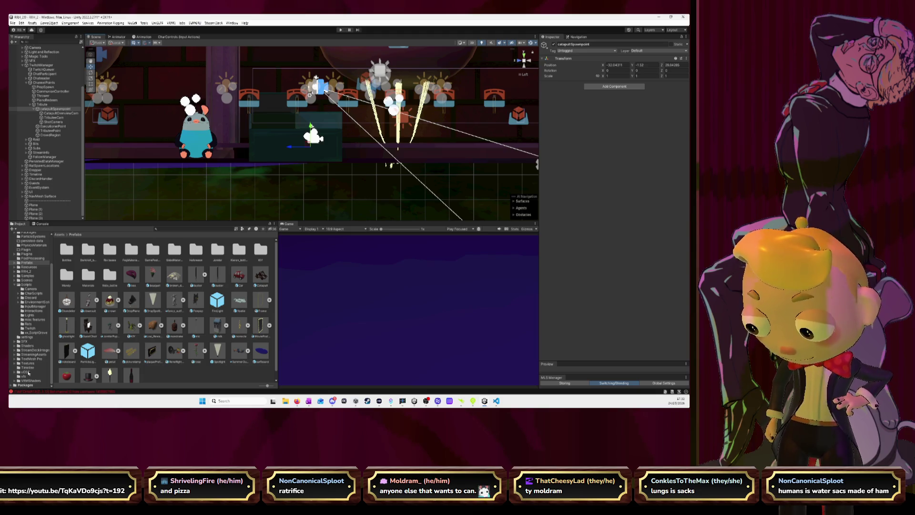
key(alt+Tab)
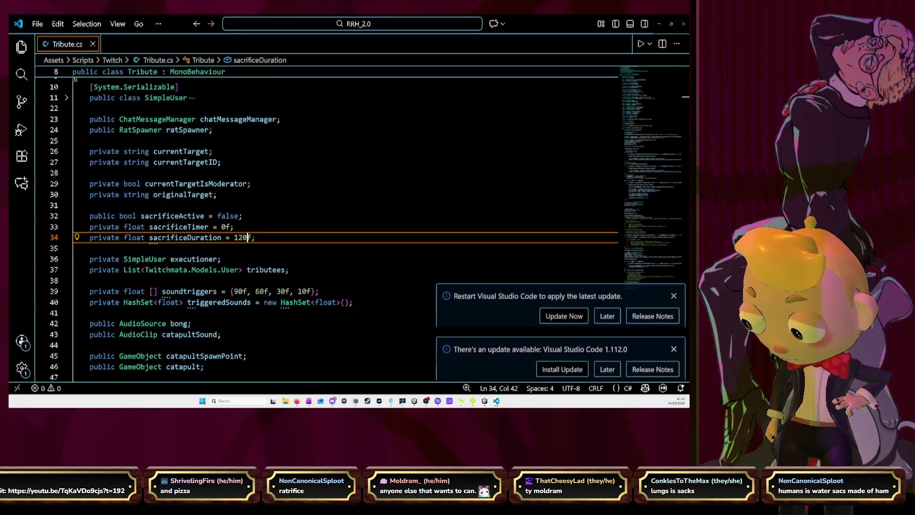
Change sacrificeDuration in Tribute.cs from 120f to 10f and save the script.
drag(238, 238, 246, 238)
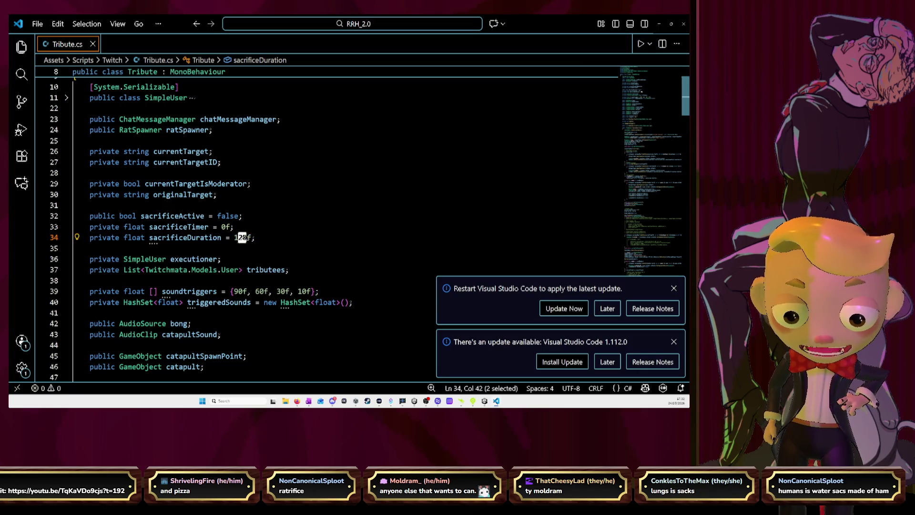
text(0)
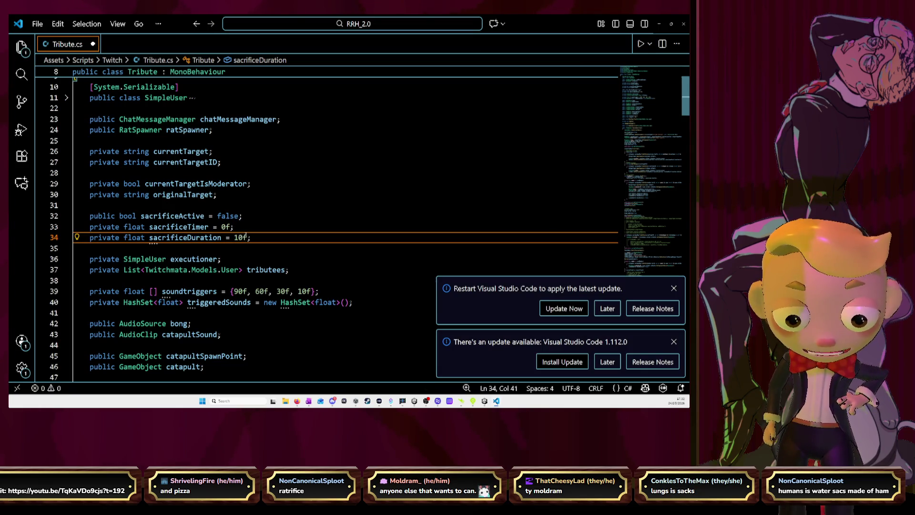
key(ctrl+s)
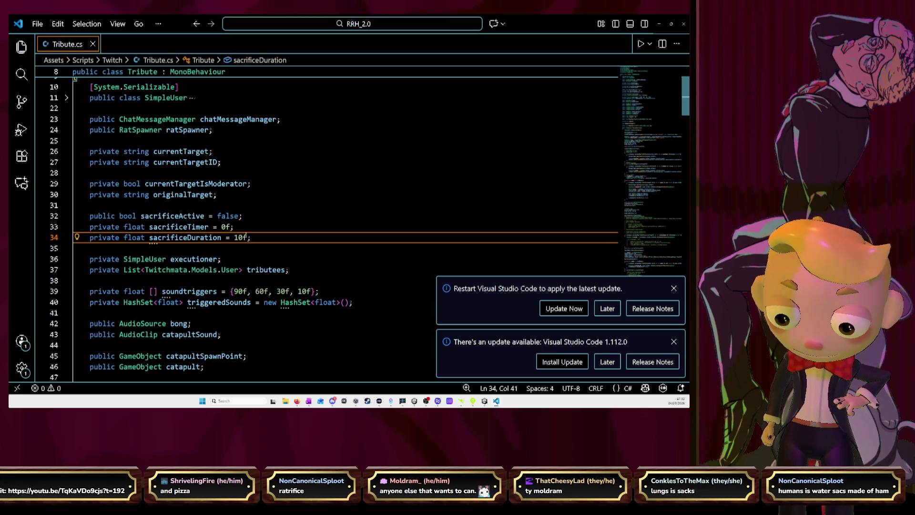
click(659, 24)
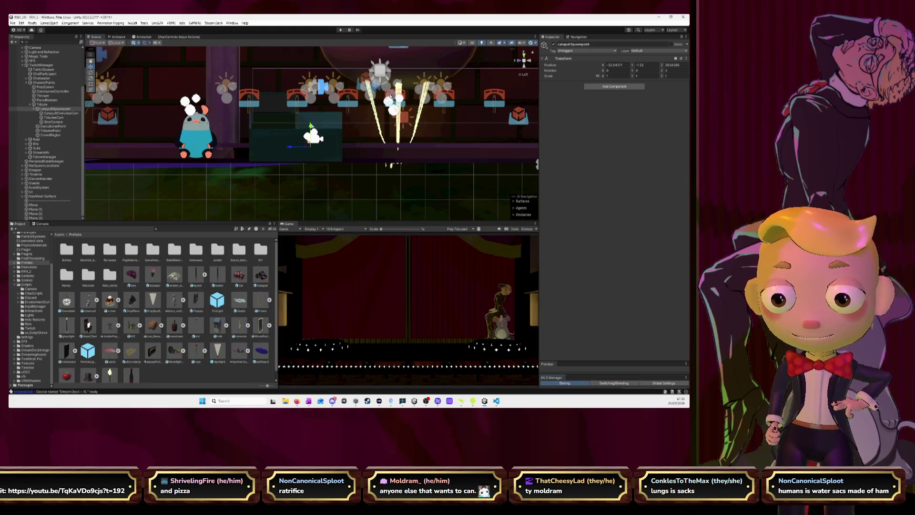
Make CatapultOverviewCam the live camera and raise it higher in the arena.
click(55, 113)
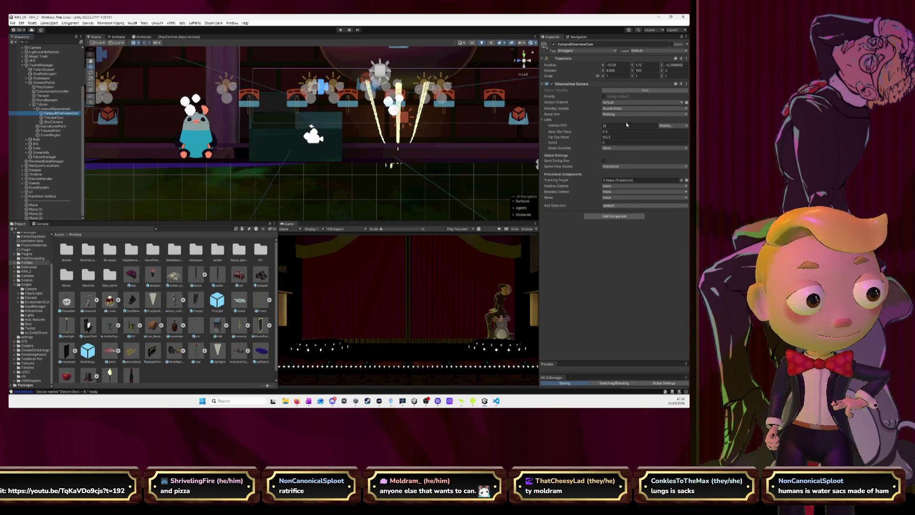
click(603, 97)
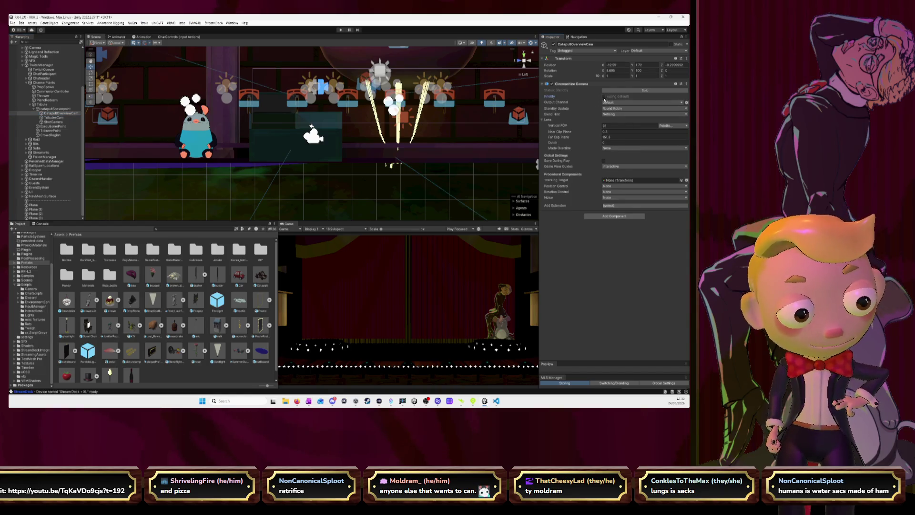
click(604, 97)
drag(366, 163, 425, 133)
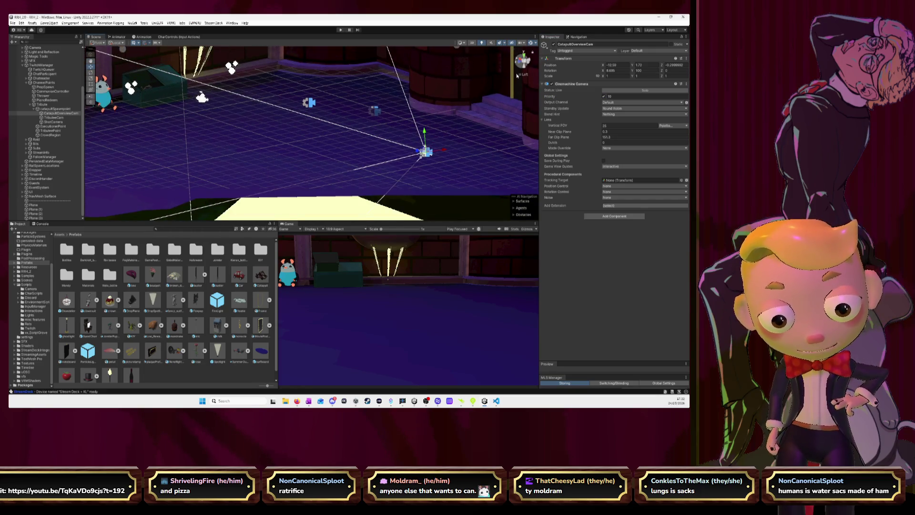
click(522, 63)
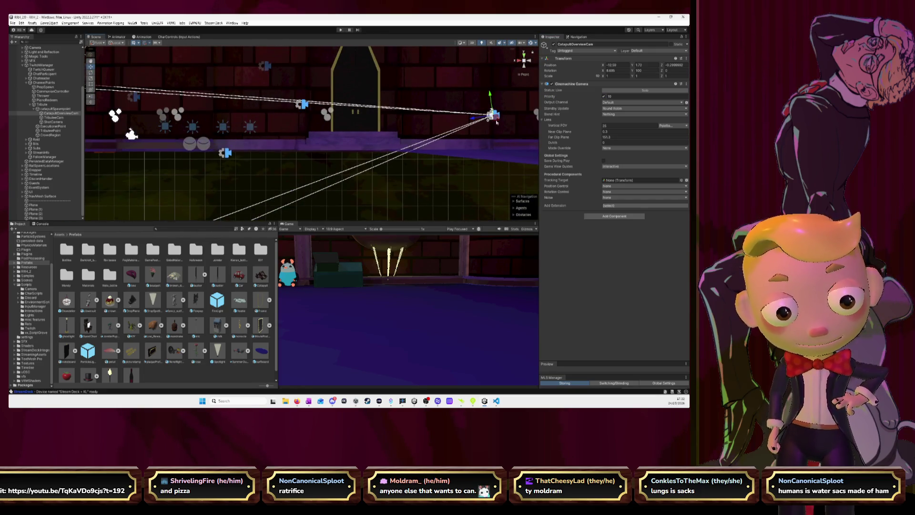
drag(496, 120, 491, 107)
Raise ShotCamera higher, restore its default priority, then play the scene.
click(64, 117)
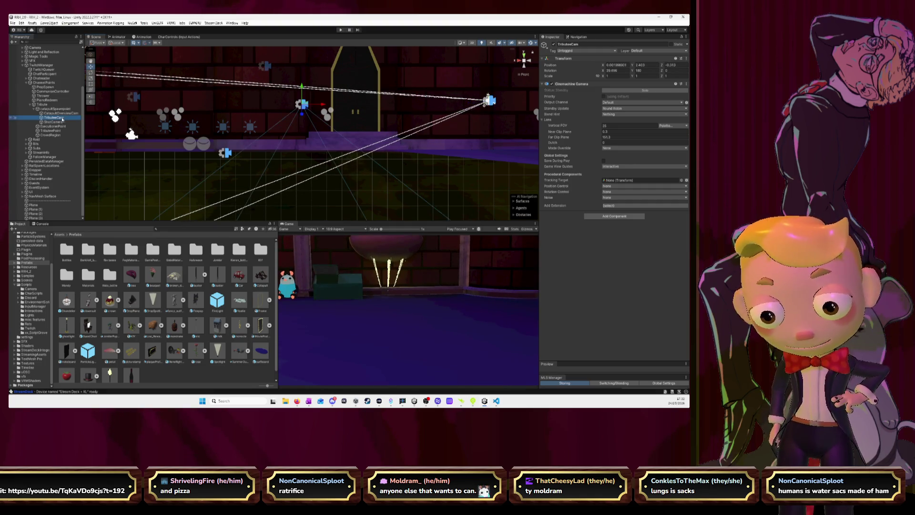
click(61, 122)
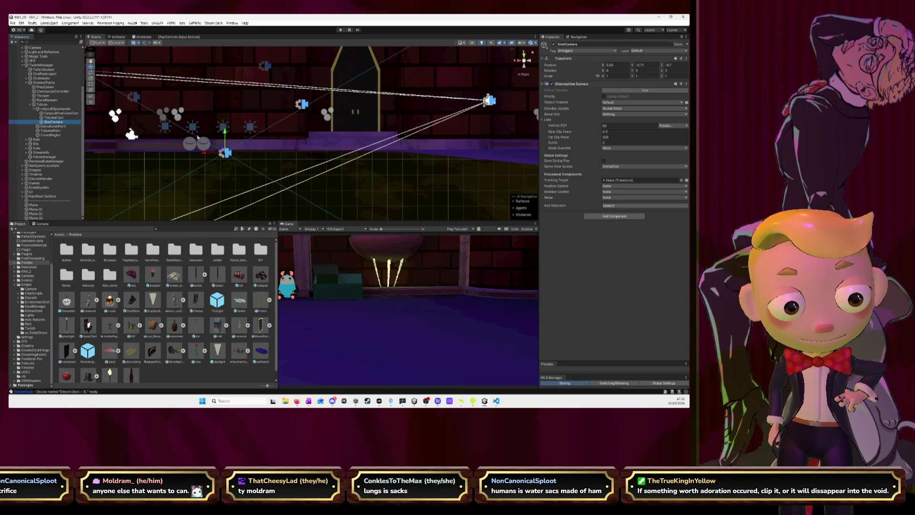
click(61, 113)
click(586, 101)
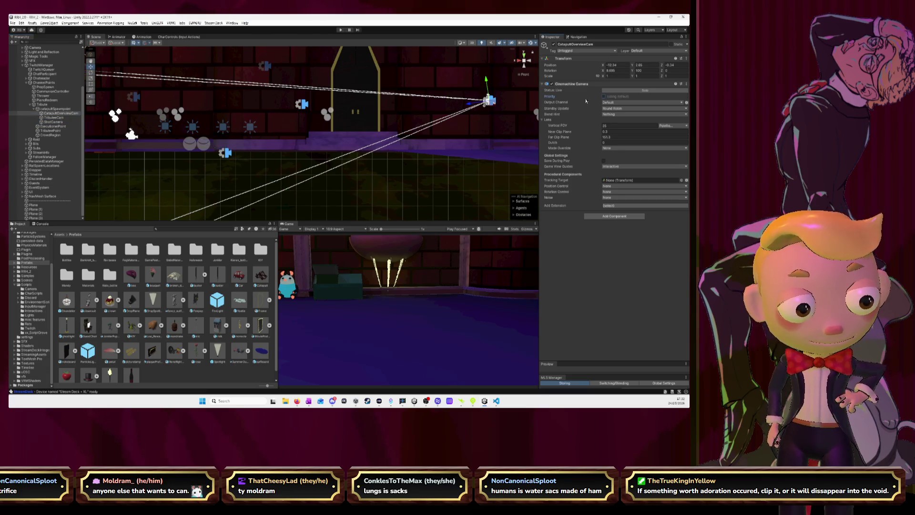
click(56, 122)
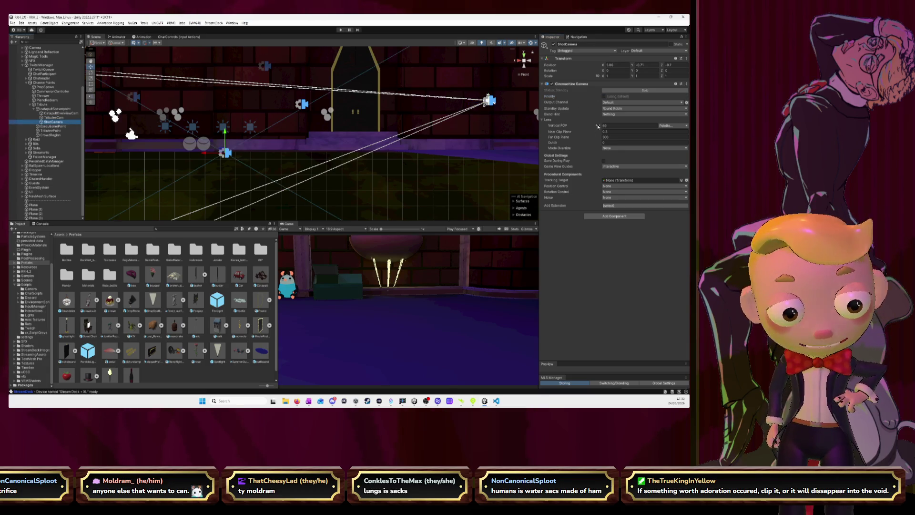
click(64, 118)
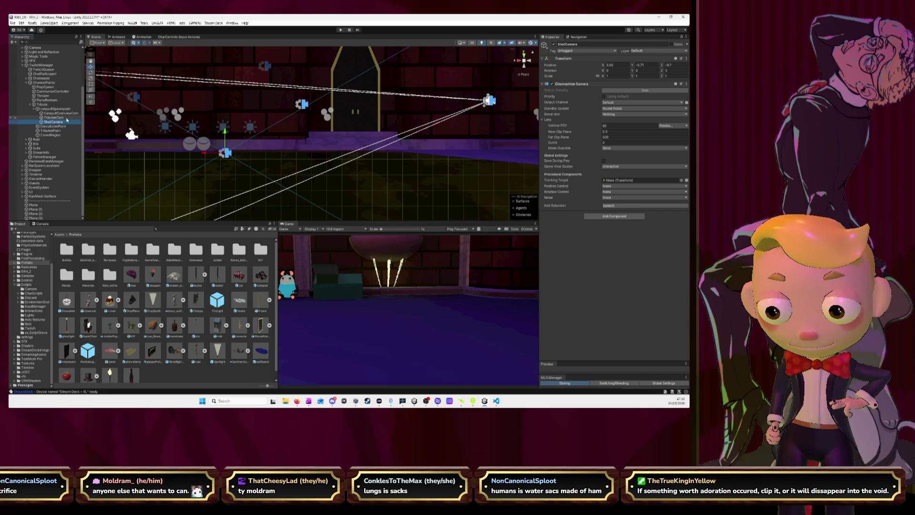
click(53, 122)
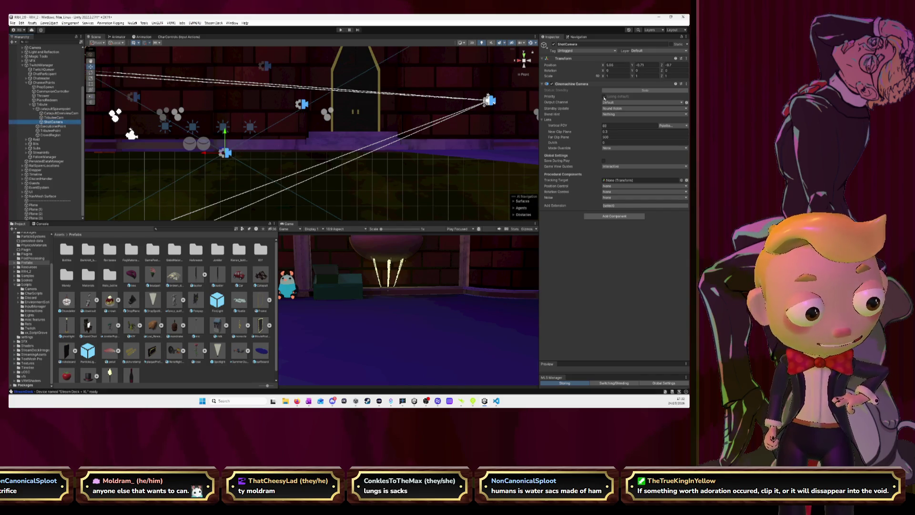
click(604, 97)
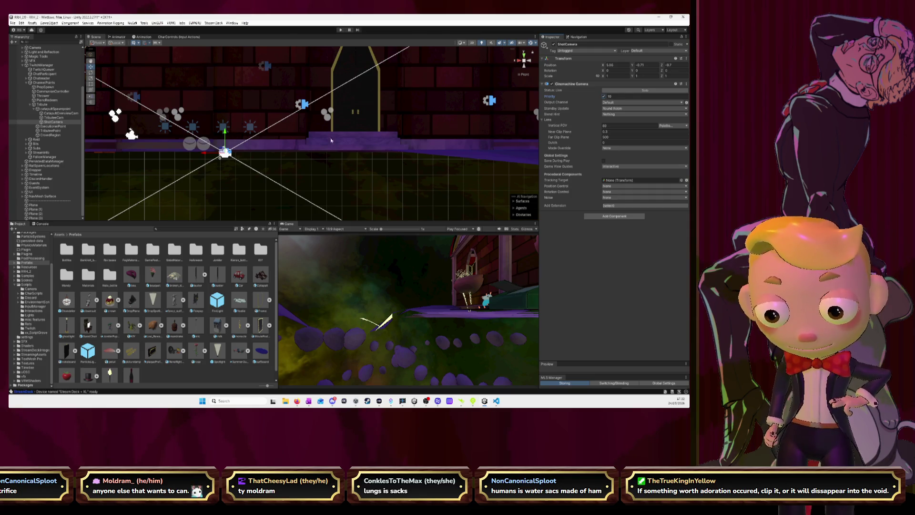
click(528, 62)
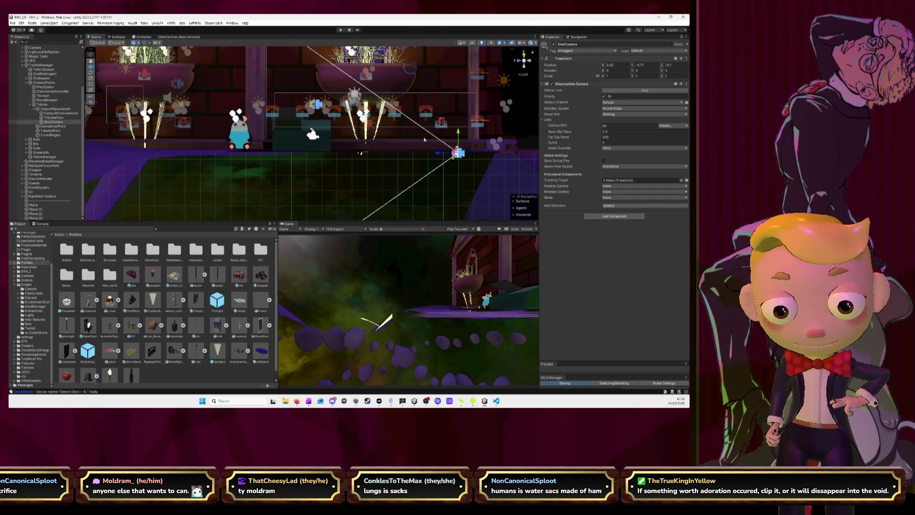
drag(457, 126, 458, 104)
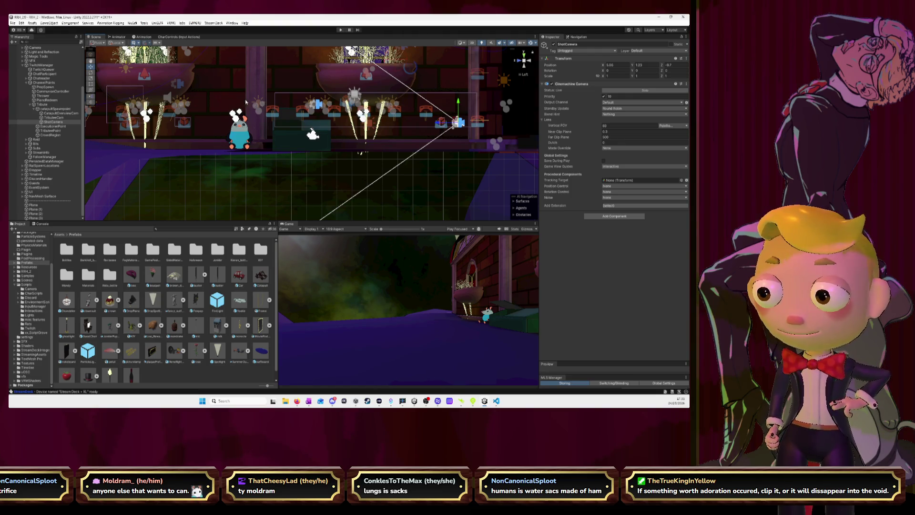
click(605, 96)
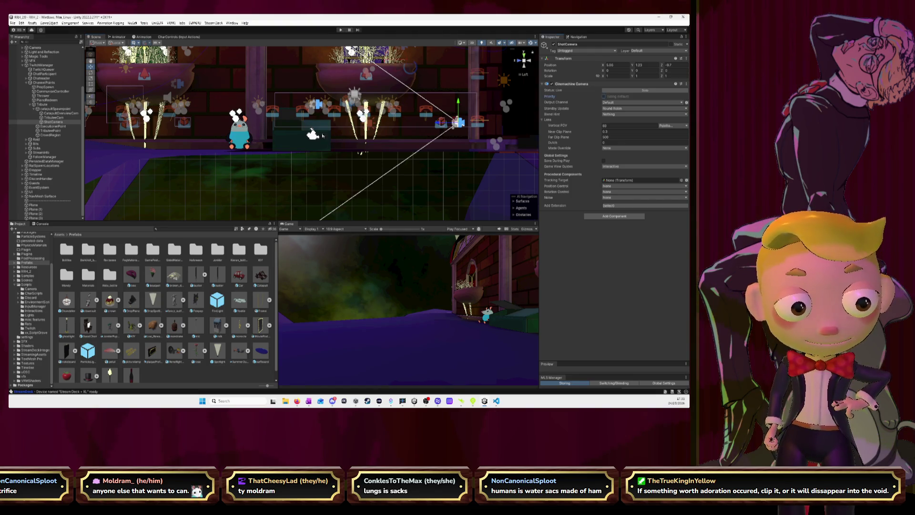
click(54, 121)
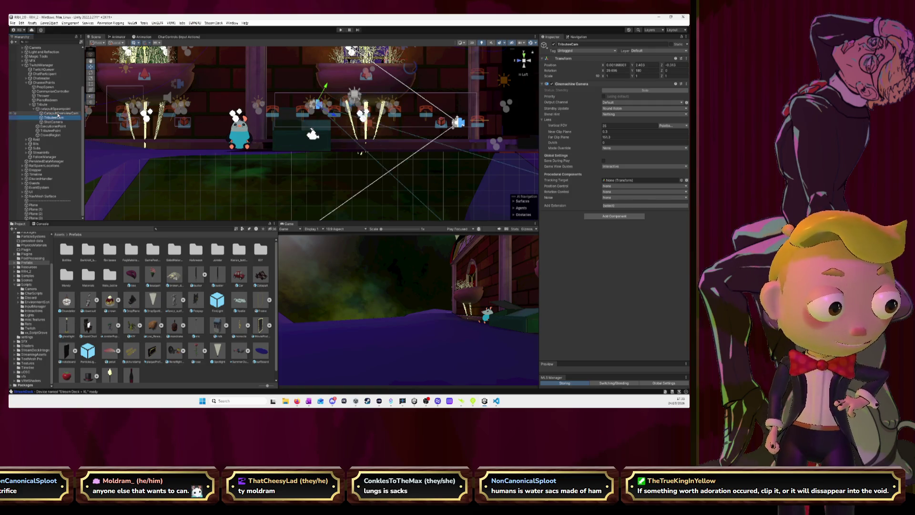
click(341, 30)
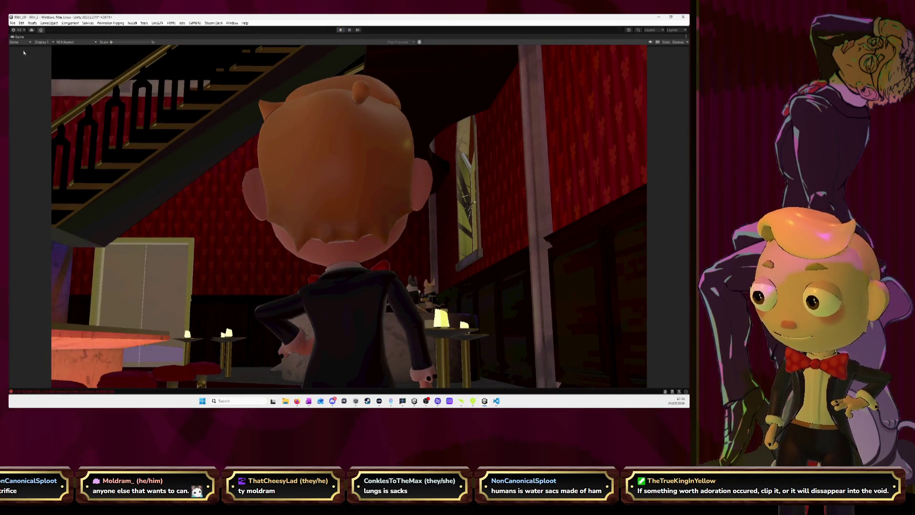
Stop play mode after watching the catapult tribute shot in the Game view.
key(ctrl+p)
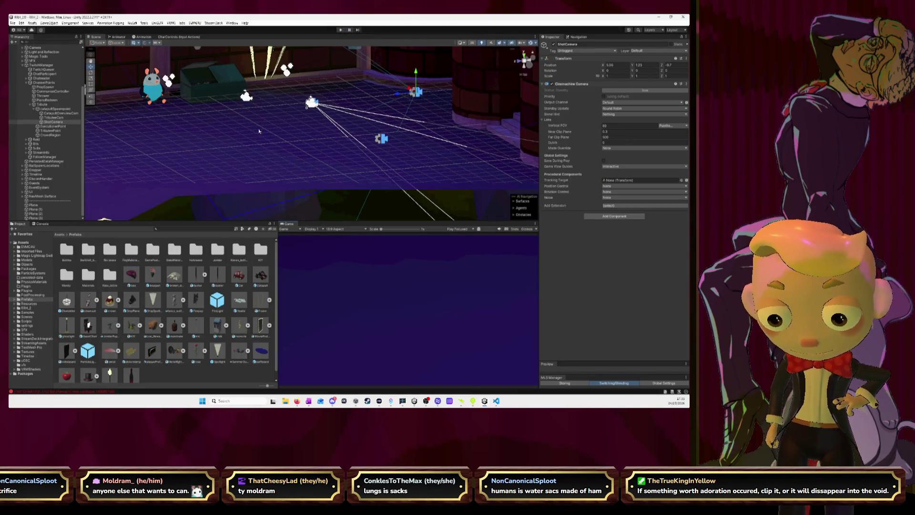
Scroll Tribute.cs to the catapult hinge spring code and select the 45 in targetPosition -45f.
key(alt+Tab)
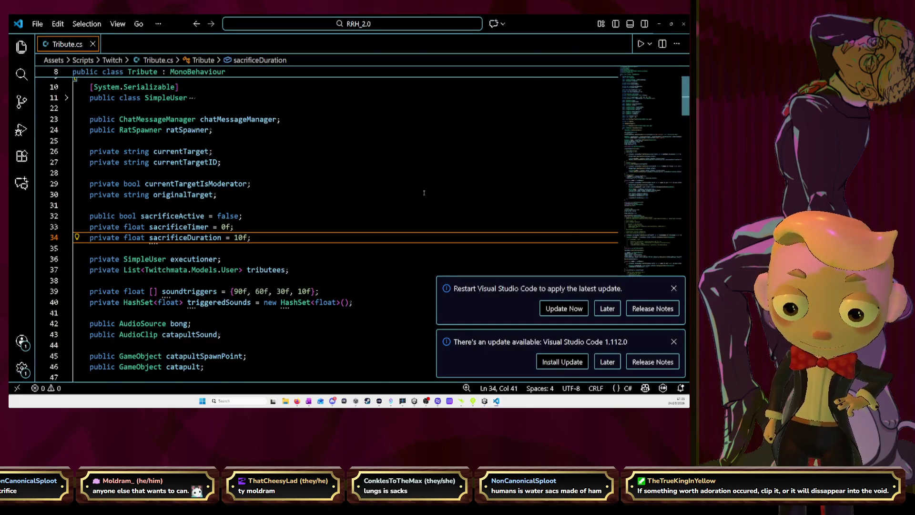
scroll(423, 191, down, 6)
scroll(423, 191, down, 15)
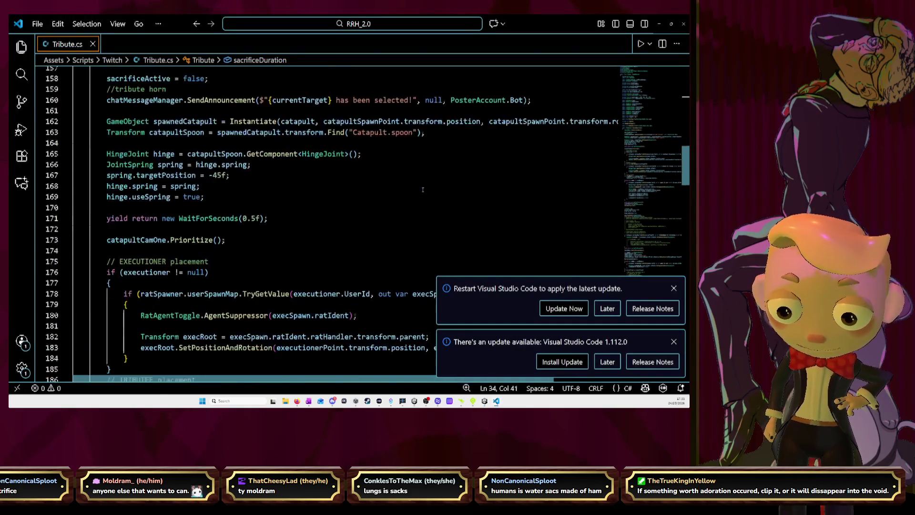
scroll(423, 189, down, 5)
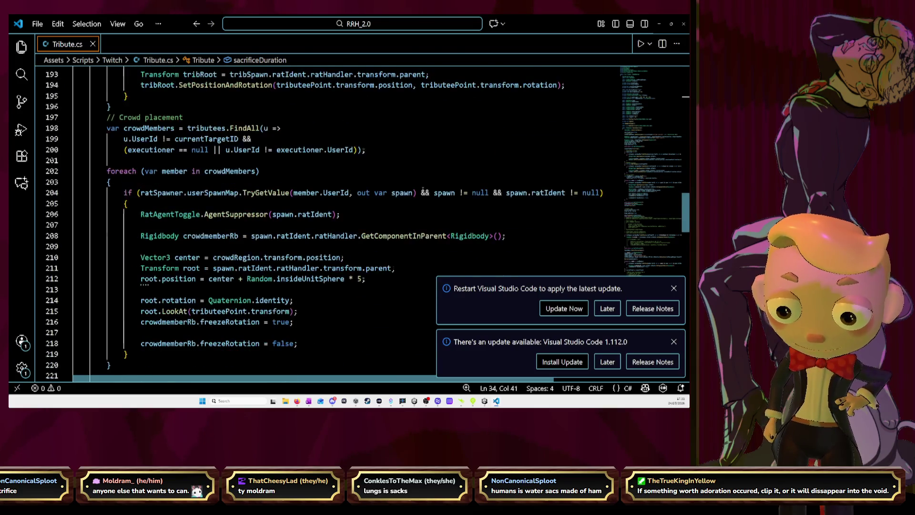
scroll(423, 189, down, 4)
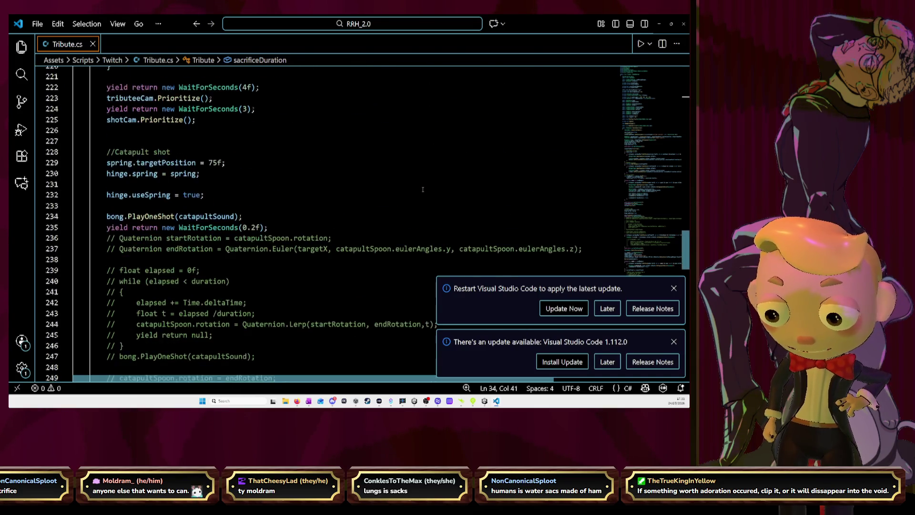
scroll(421, 188, down, 6)
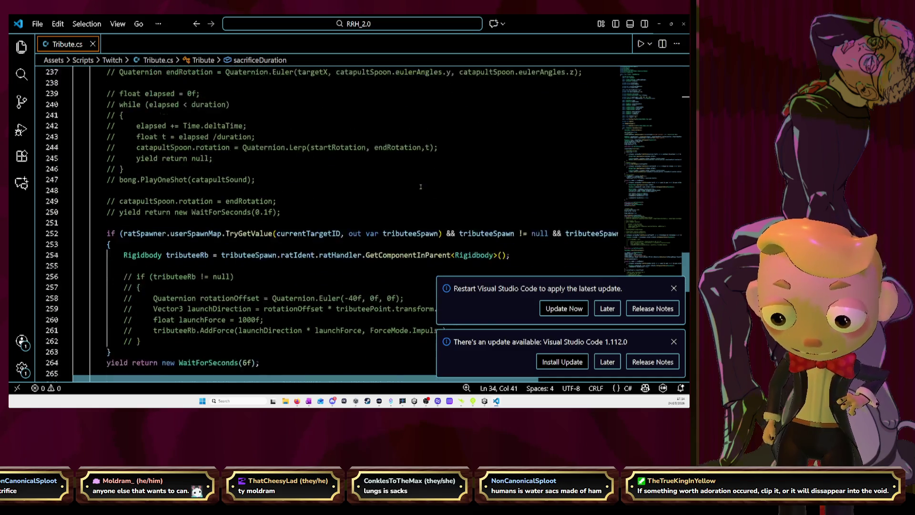
scroll(421, 185, down, 1)
scroll(420, 185, up, 3)
scroll(420, 185, up, 6)
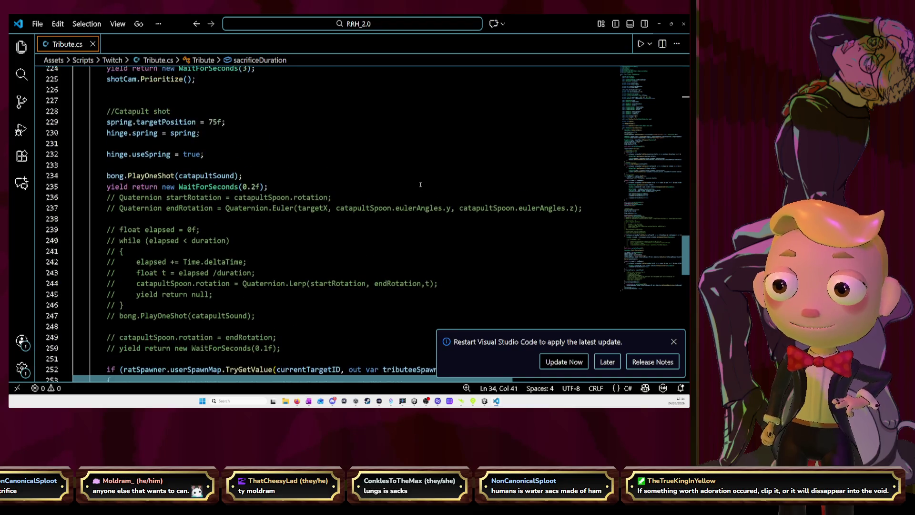
scroll(421, 184, up, 6)
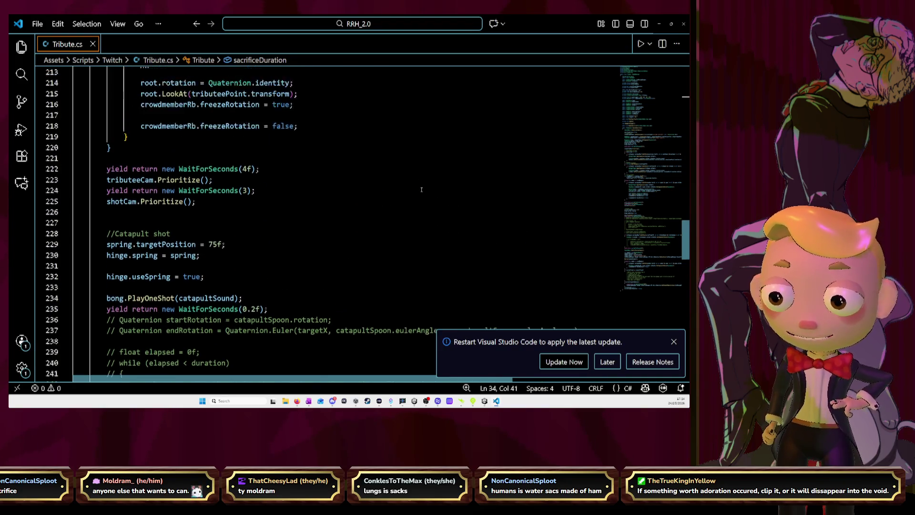
scroll(421, 189, up, 8)
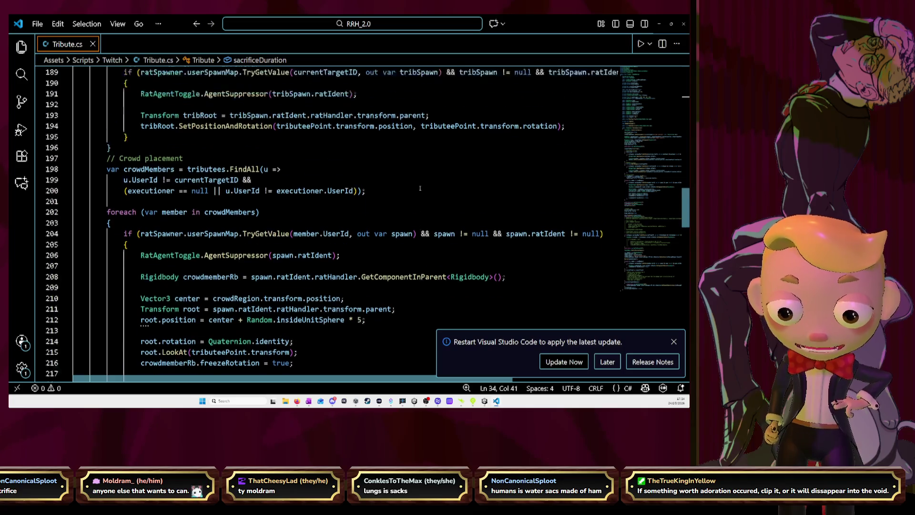
scroll(419, 189, up, 5)
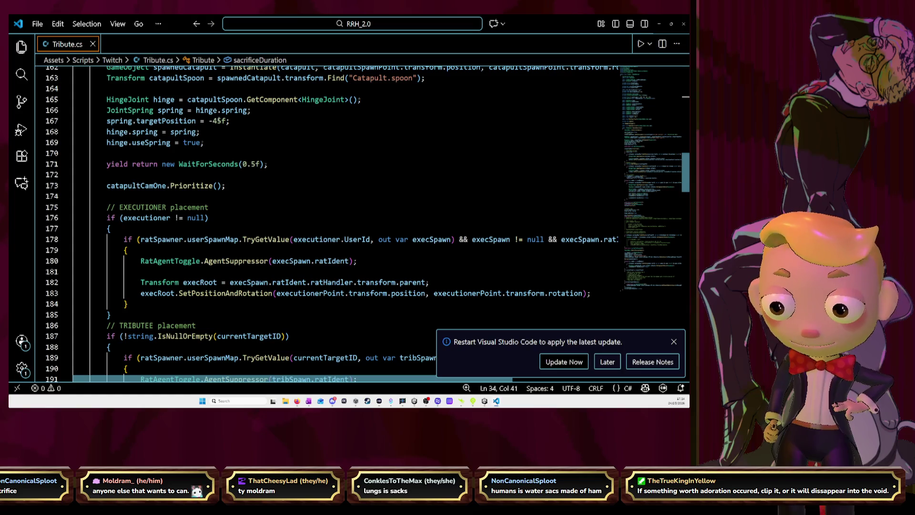
double_click(217, 121)
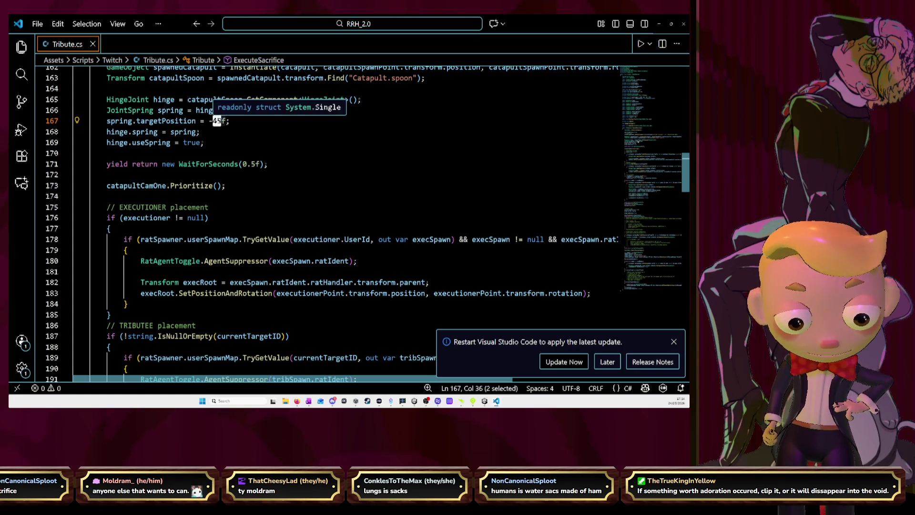
Change the spring targetPosition from -45f to -30f and save Tribute.cs.
text(30)
click(239, 125)
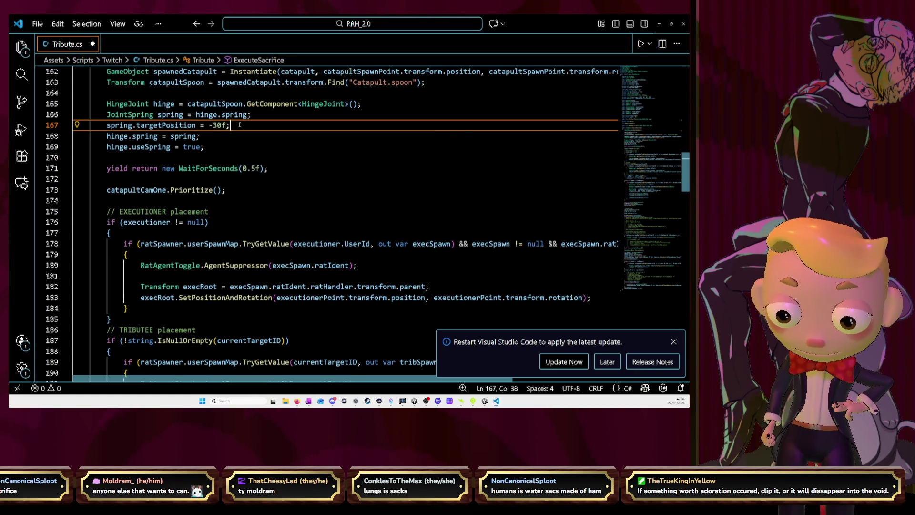
key(ctrl+s)
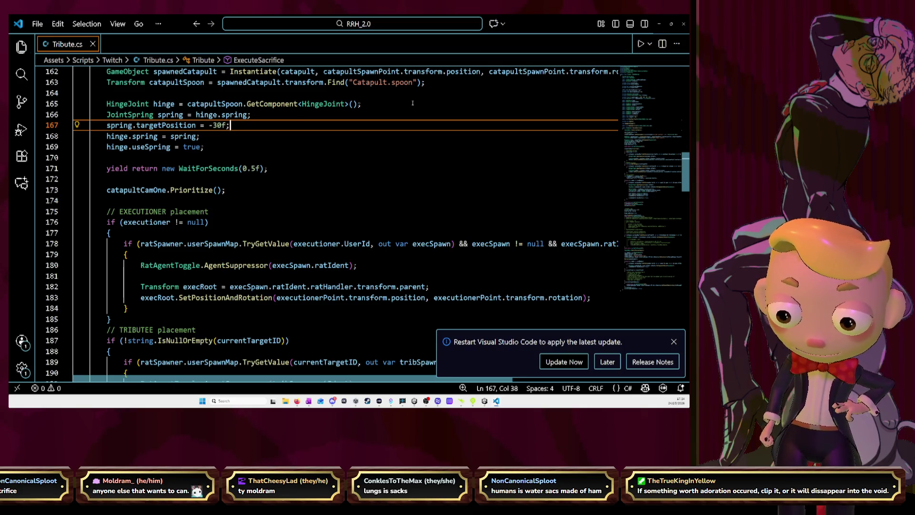
key(alt+Tab)
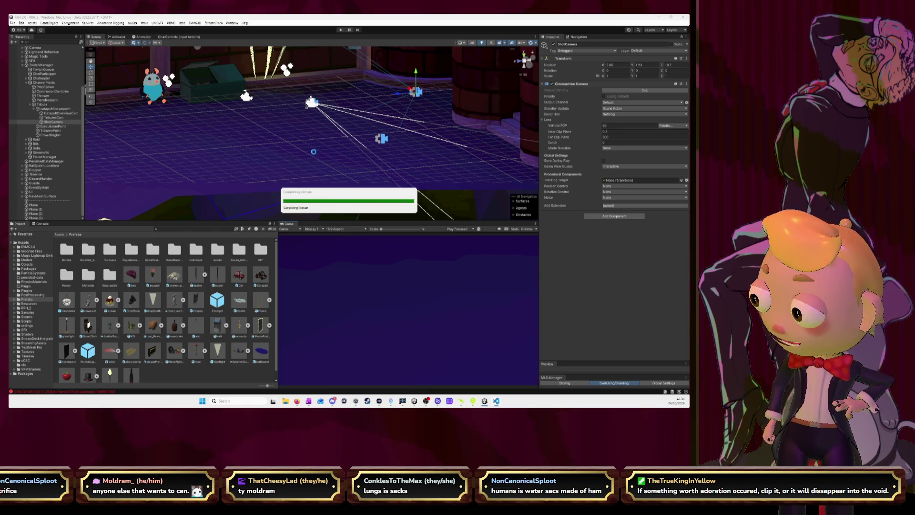
Save Tribute.cs with spring.targetPosition at 0f and start playing the scene in Unity.
key(alt+Tab)
scroll(324, 177, down, 19)
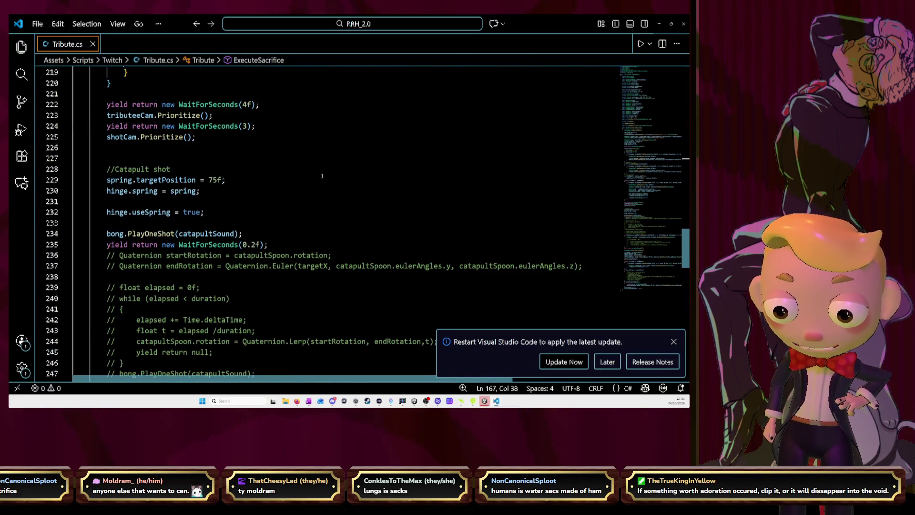
scroll(322, 176, up, 6)
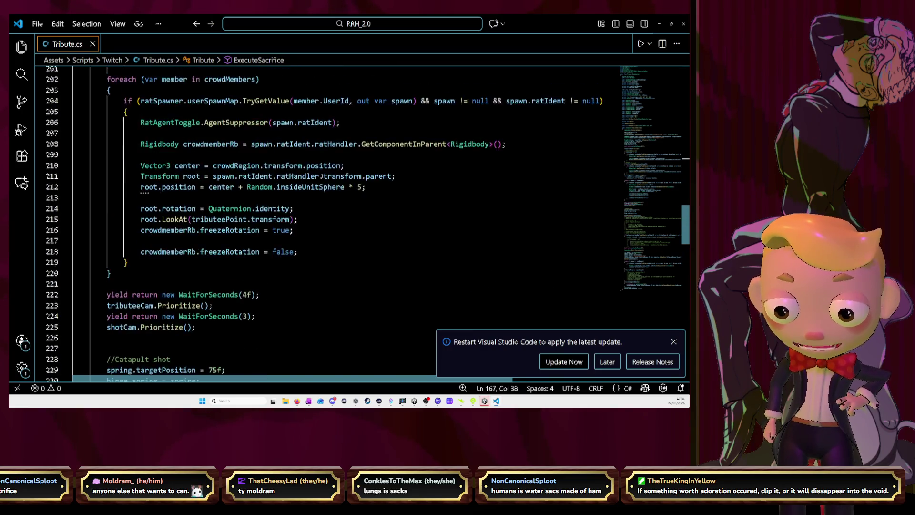
scroll(323, 176, up, 10)
scroll(322, 173, up, 4)
drag(214, 165, 221, 165)
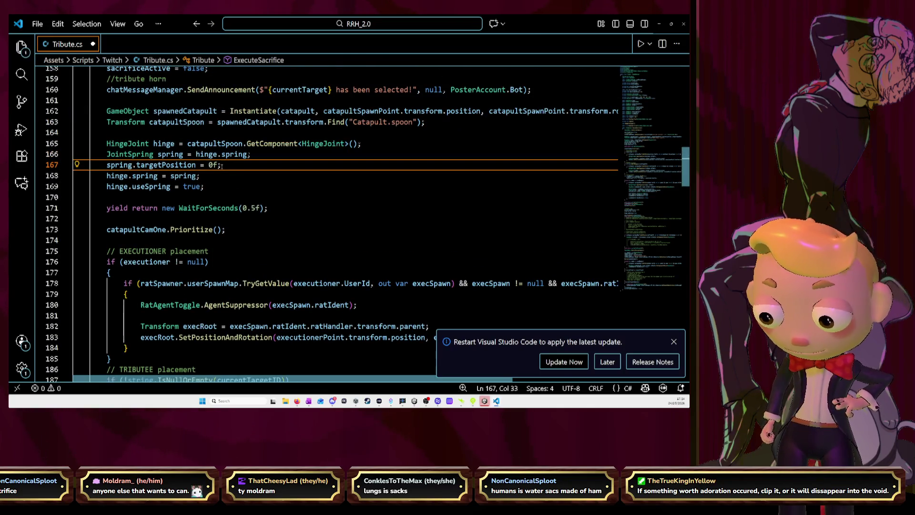
key(ctrl+s)
key(alt+Tab)
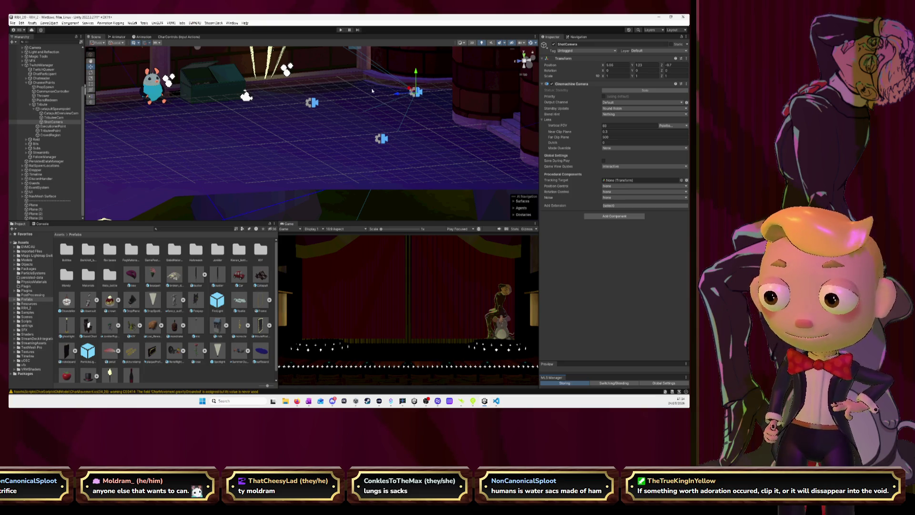
click(344, 30)
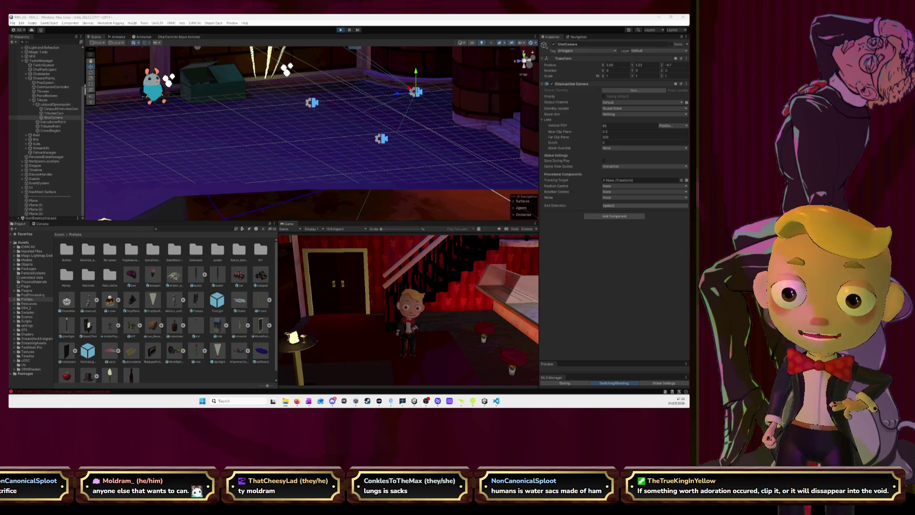
Stop the running catapult test and bring Blender to the front.
key(ctrl+p)
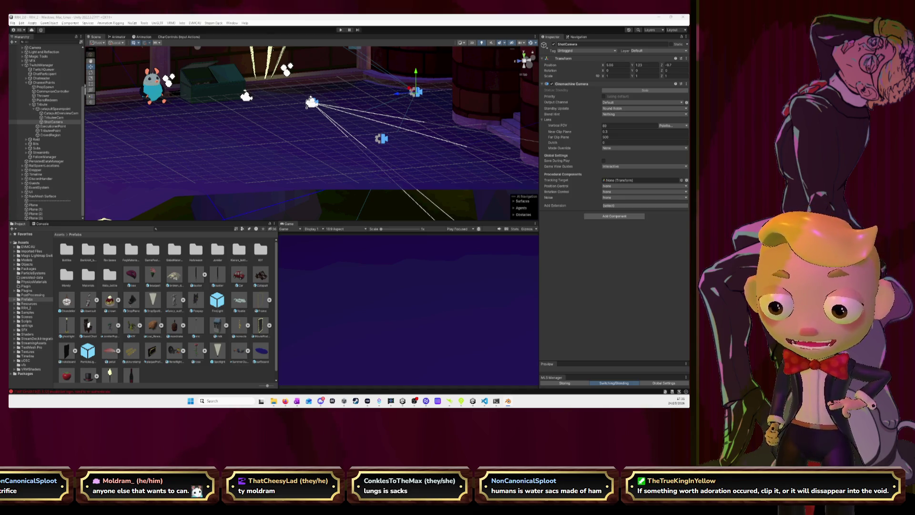
key(alt+Tab)
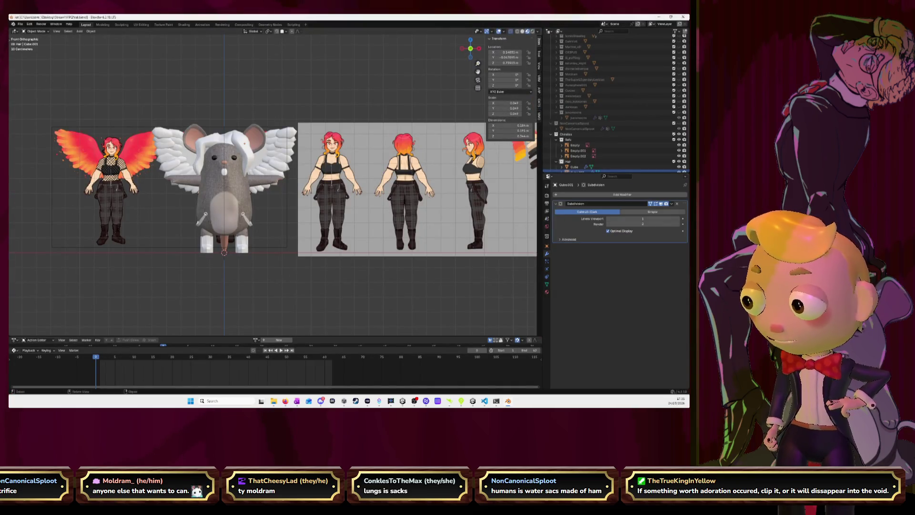
key(ctrl+h)
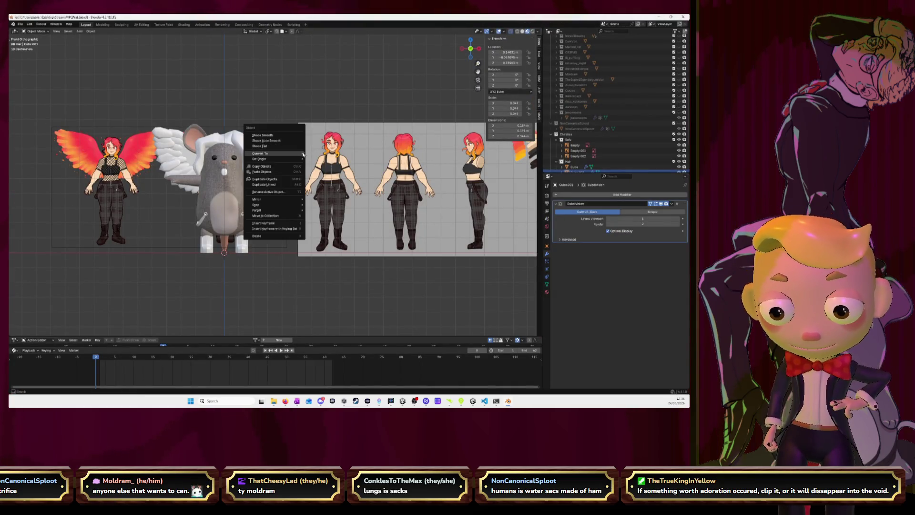
click(274, 153)
mouse_move(274, 153)
mouse_down()
mouse_move(361, 115)
mouse_move(309, 129)
mouse_move(296, 116)
mouse_move(291, 149)
mouse_move(302, 139)
mouse_move(295, 106)
mouse_move(230, 162)
mouse_up()
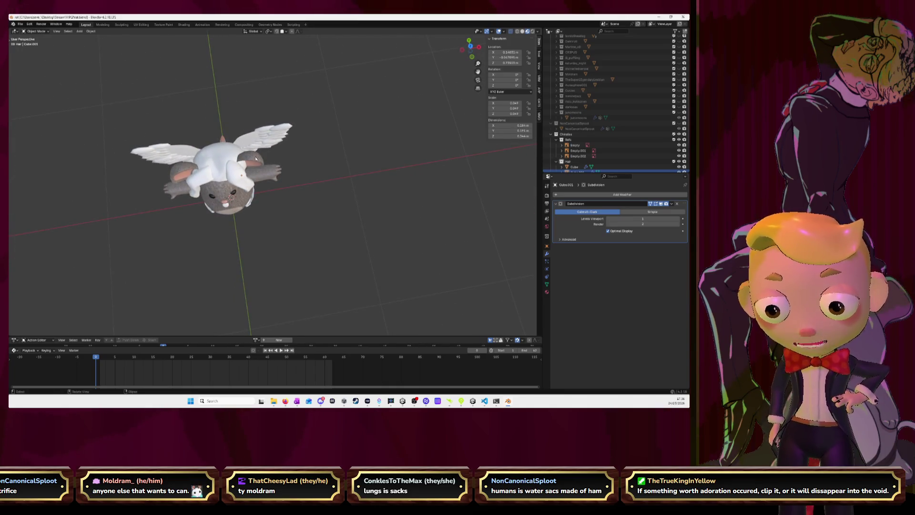
click(472, 57)
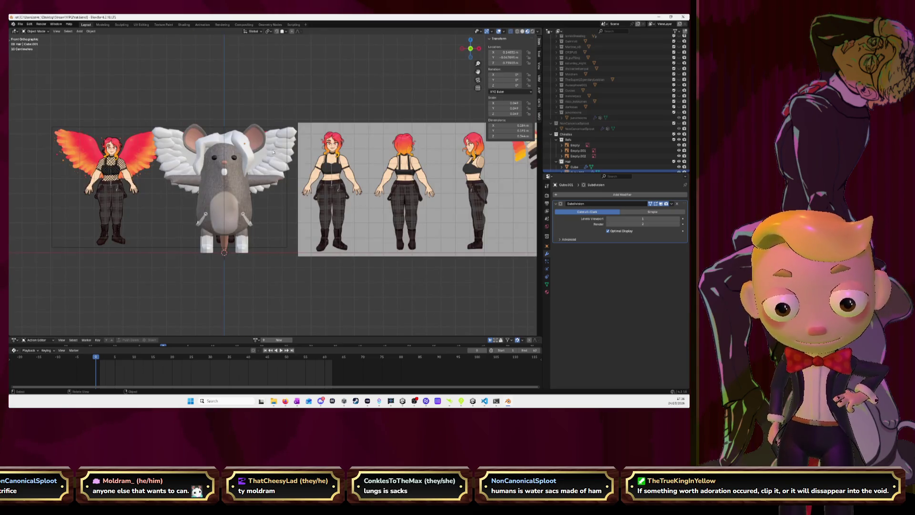
scroll(273, 152, up, 4)
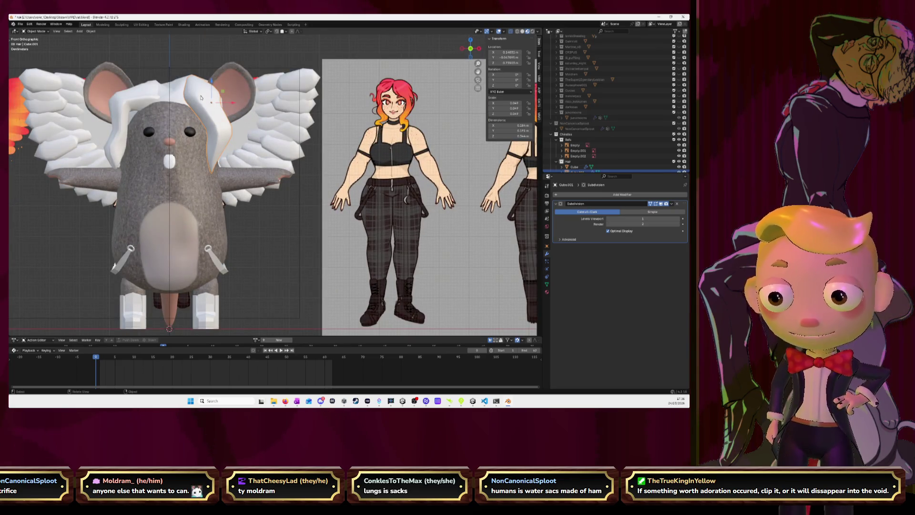
In Edit Mode, select the edge loops at the top of the rat's hair lock.
key(Tab)
drag(267, 191, 162, 167)
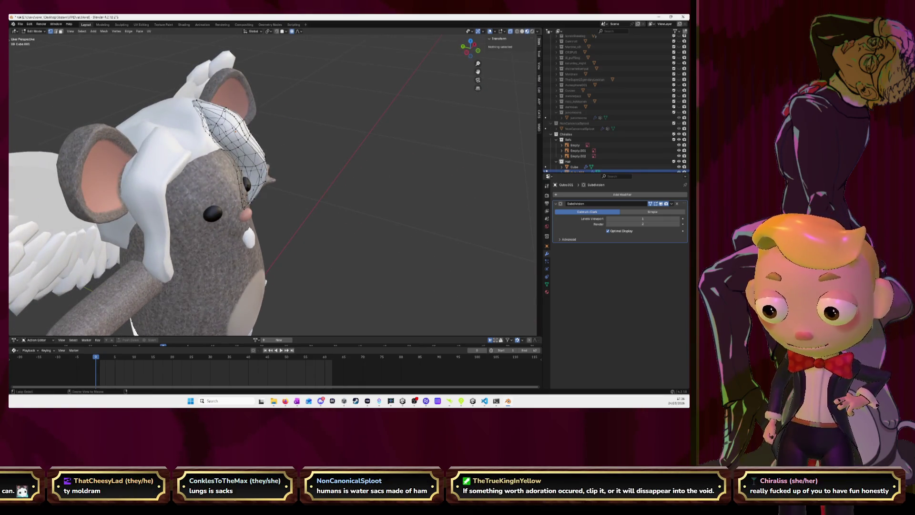
click(200, 109)
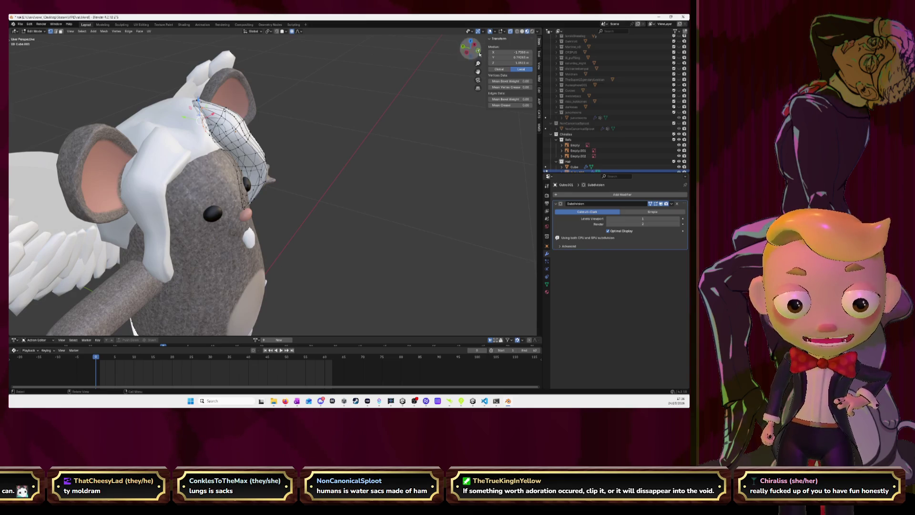
click(479, 53)
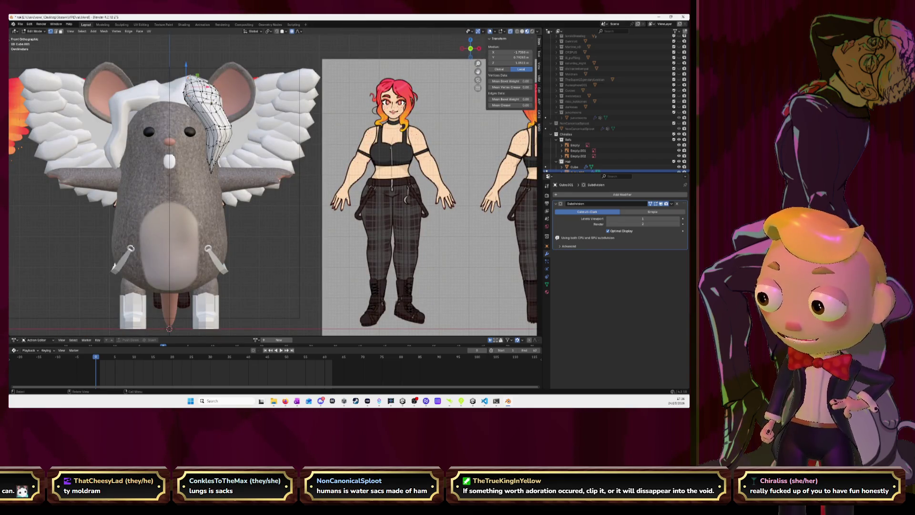
drag(471, 48, 483, 44)
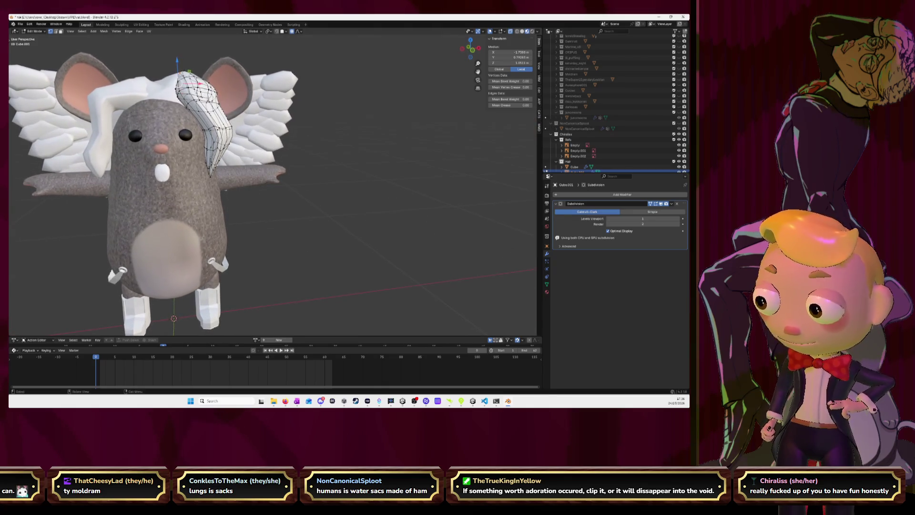
key(KP_Decimal)
drag(258, 101, 308, 132)
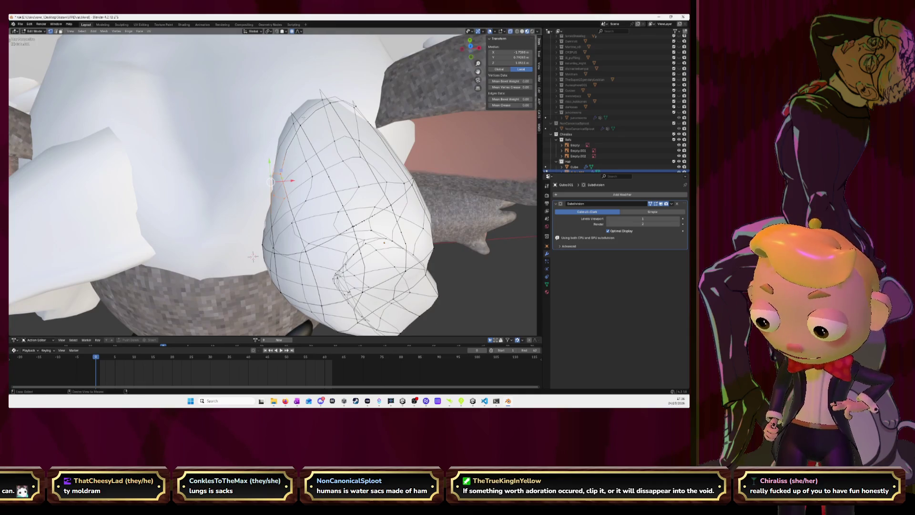
alt+click(253, 257)
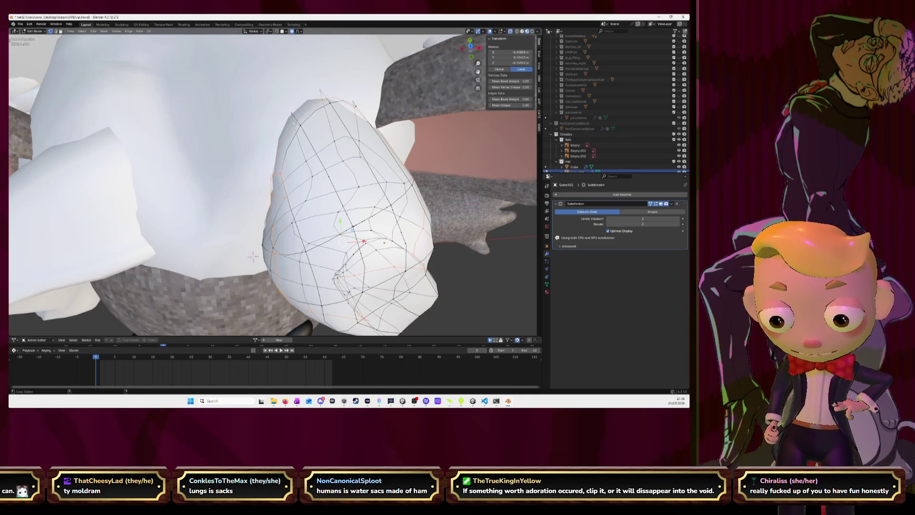
drag(253, 256, 337, 99)
alt+click(270, 120)
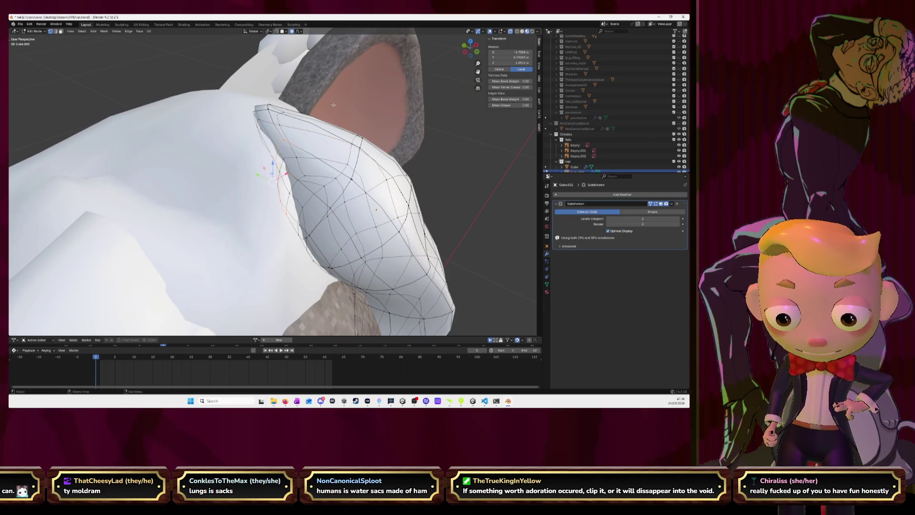
mouse_move(270, 119)
mouse_down()
mouse_move(253, 108)
mouse_move(278, 137)
mouse_move(196, 188)
mouse_move(205, 245)
mouse_move(194, 250)
mouse_up()
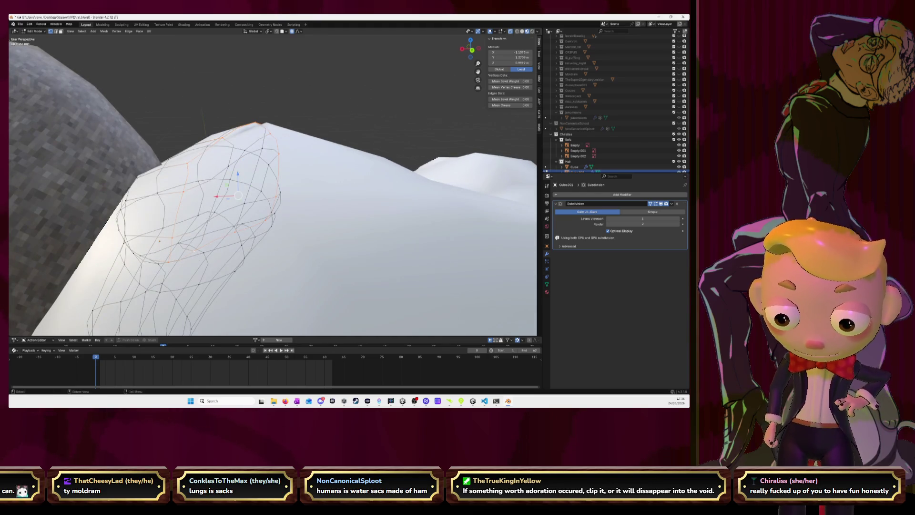
Move the hair tip left along X, then down so it curls over the forehead.
click(470, 49)
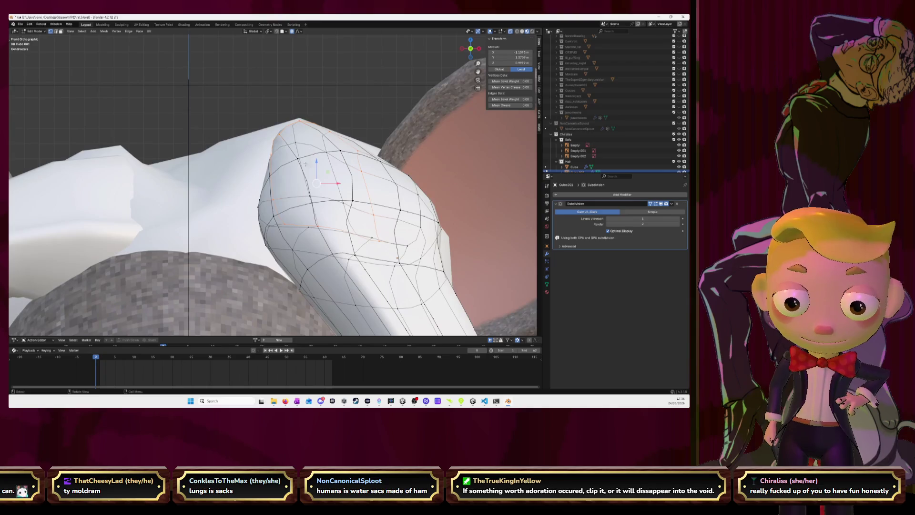
key(g)
key(x)
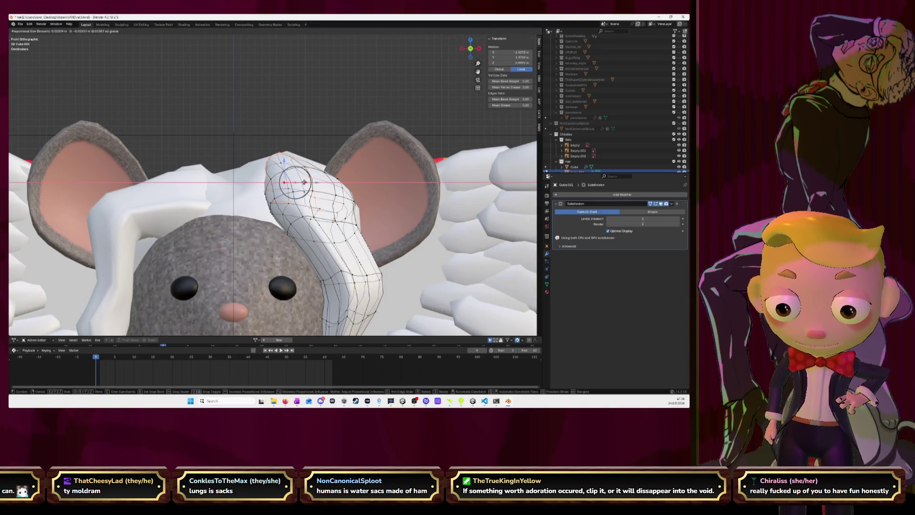
scroll(295, 184, down, 5)
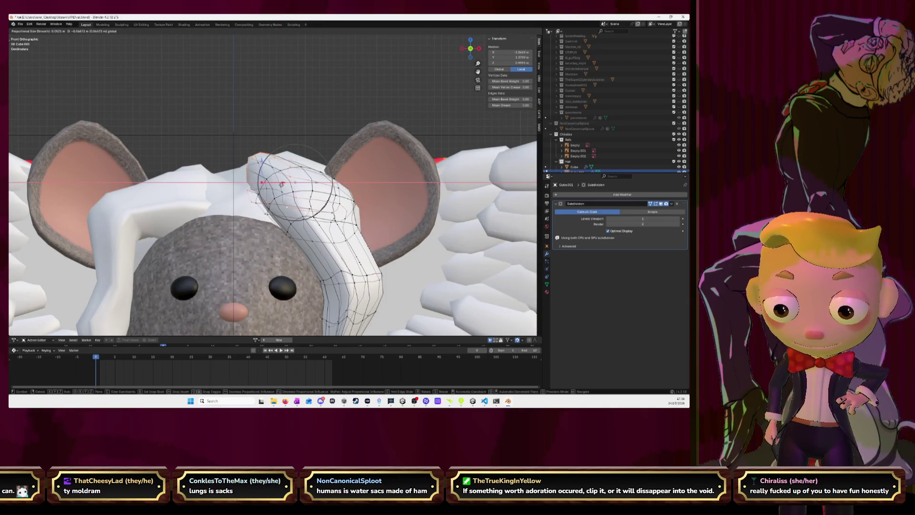
click(280, 184)
key(g)
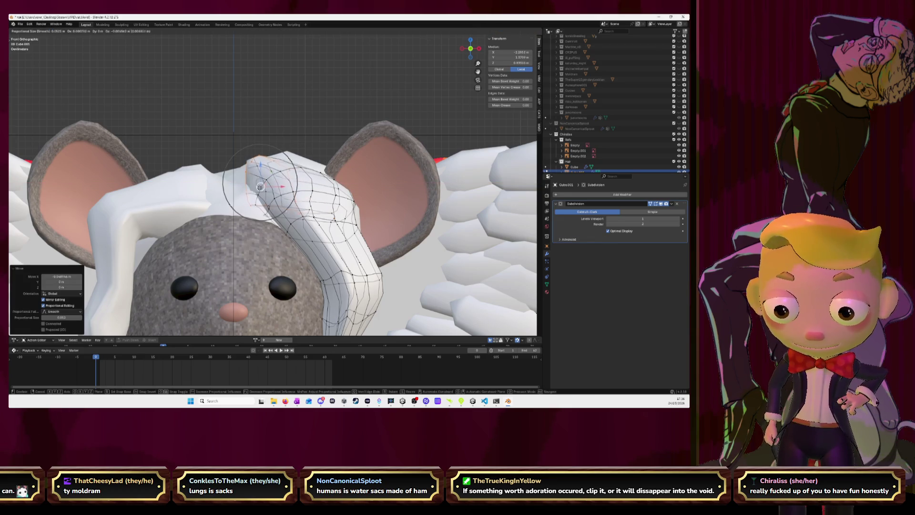
click(262, 204)
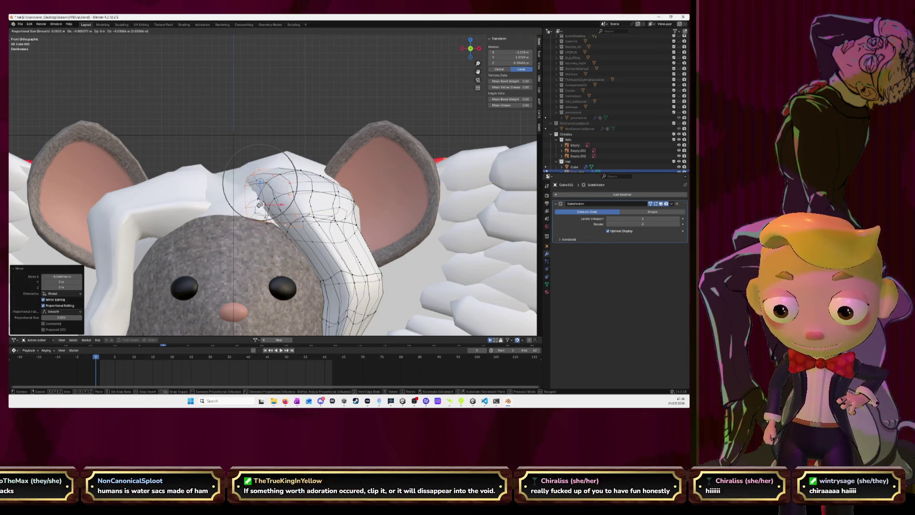
scroll(261, 204, down, 3)
mouse_move(261, 204)
mouse_down()
mouse_move(313, 178)
mouse_move(470, 49)
mouse_up()
click(470, 49)
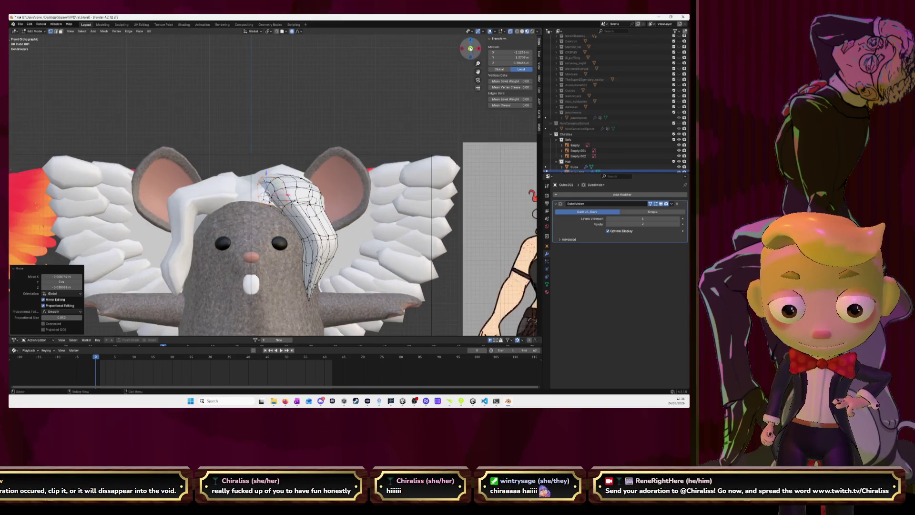
key(Tab)
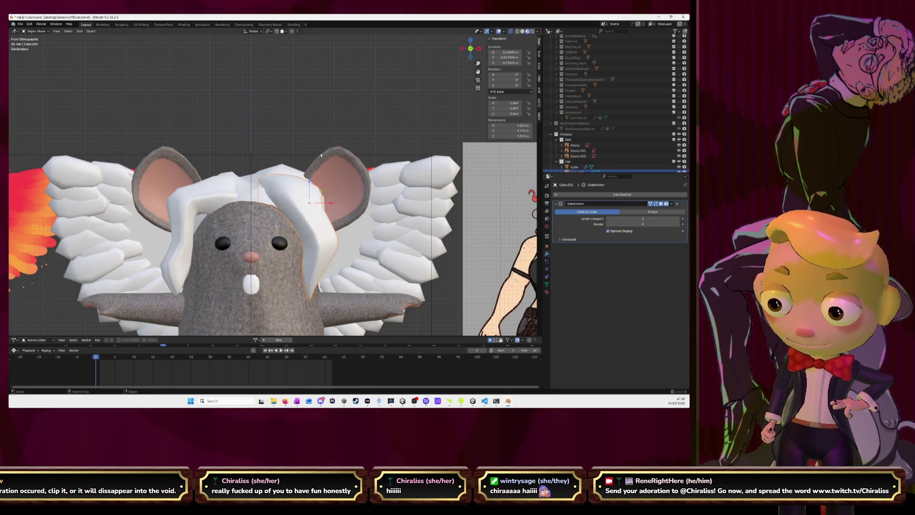
In front view, nudge the top vertices of the rat's hair lock to the right, between the ears.
mouse_move(312, 127)
mouse_down()
mouse_move(333, 128)
mouse_move(296, 125)
mouse_move(307, 123)
mouse_move(329, 167)
mouse_move(286, 184)
mouse_up()
click(280, 184)
key(ctrl+z)
key(ctrl+shift+z)
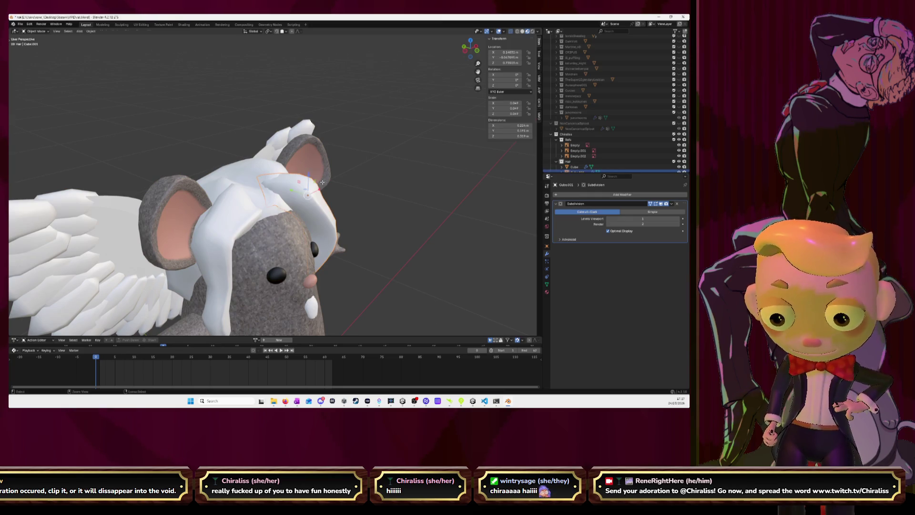
key(Tab)
drag(322, 182, 279, 152)
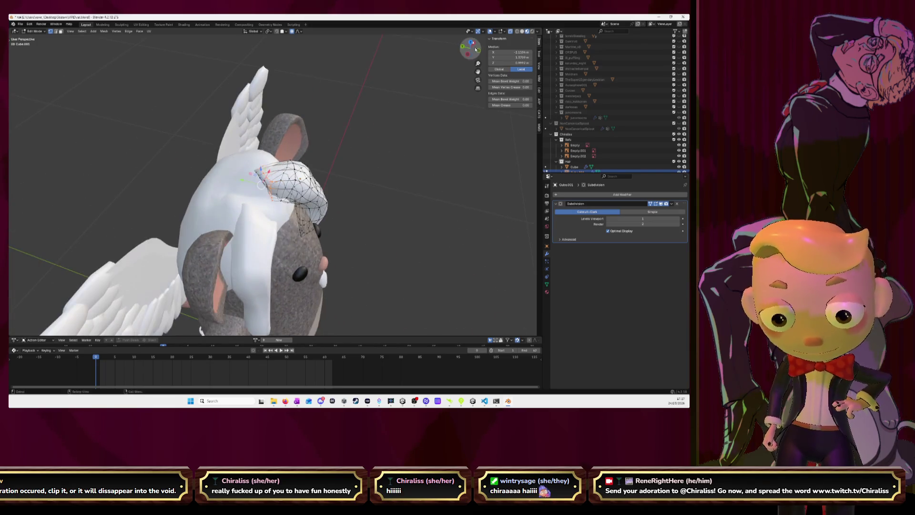
key(KP_1)
key(g)
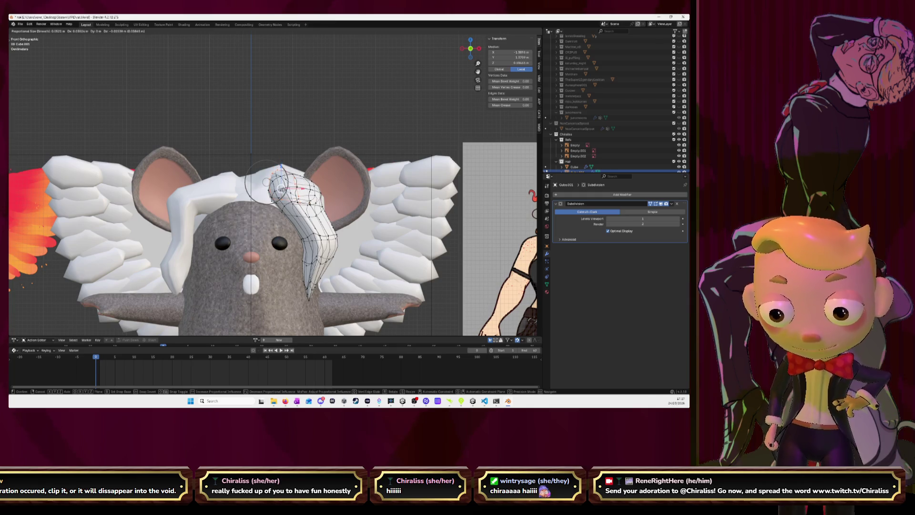
click(282, 187)
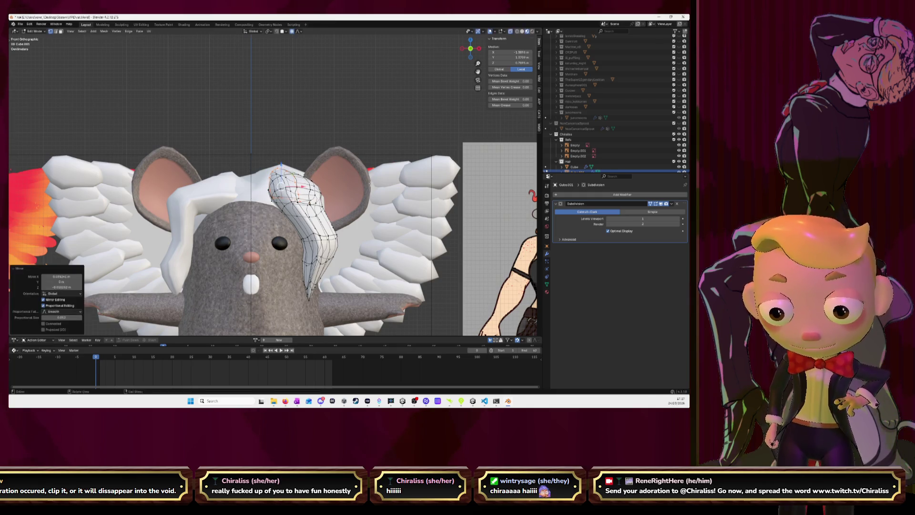
key(Tab)
click(412, 126)
scroll(413, 126, down, 3)
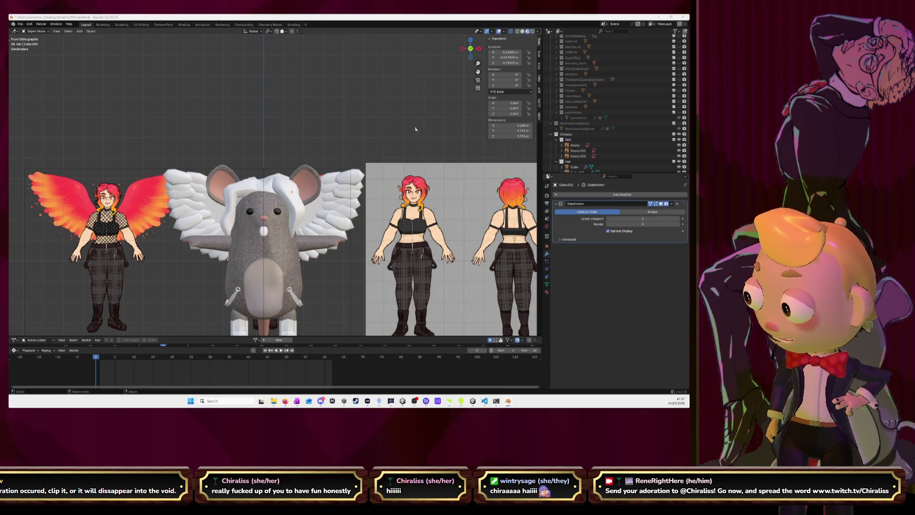
key(alt+Tab)
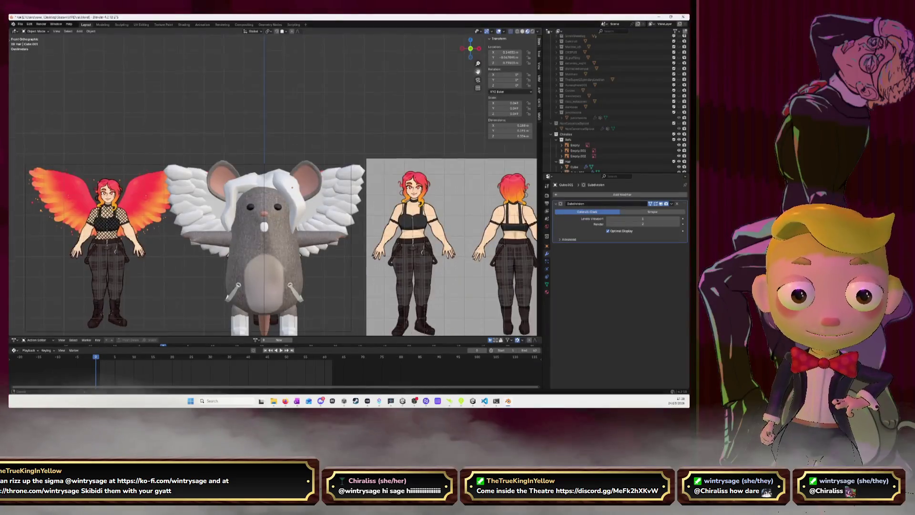
mouse_move(308, 228)
mouse_down()
mouse_move(348, 222)
mouse_move(337, 222)
mouse_up()
drag(241, 286, 351, 268)
scroll(286, 277, up, 5)
scroll(309, 272, down, 5)
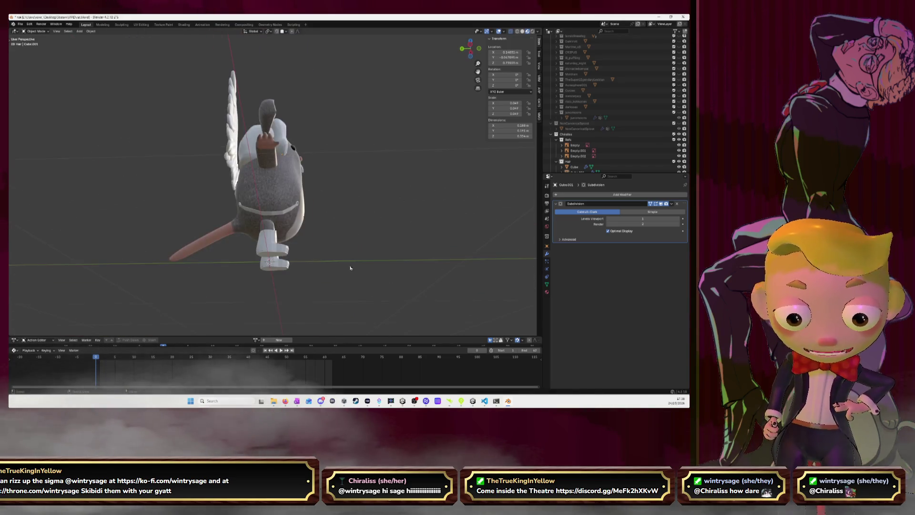
click(270, 254)
scroll(271, 254, up, 6)
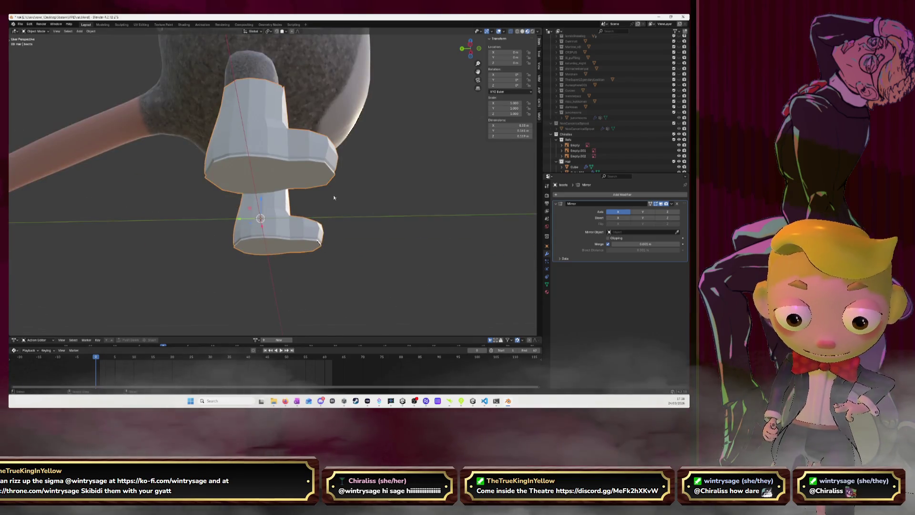
mouse_move(360, 184)
mouse_down()
mouse_move(215, 200)
mouse_move(283, 187)
mouse_up()
right_click(215, 200)
click(215, 203)
key(ctrl+z)
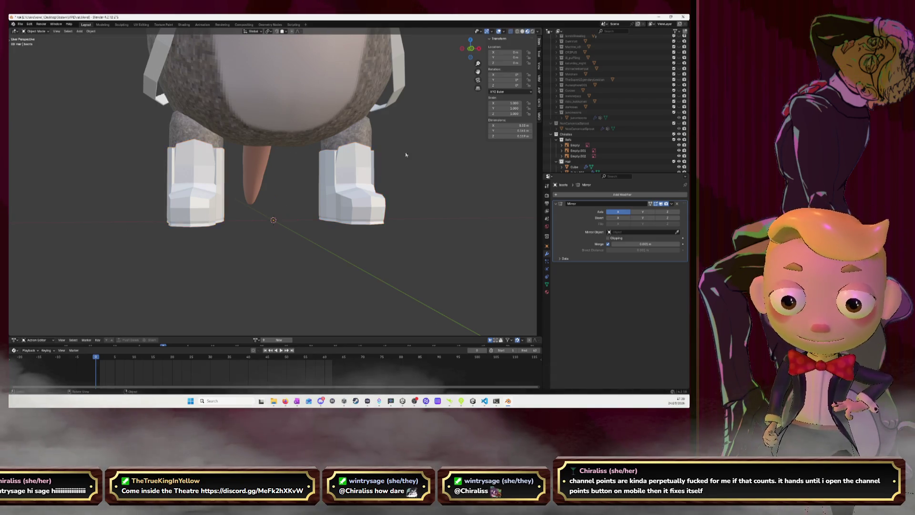
scroll(400, 148, down, 5)
scroll(378, 139, down, 3)
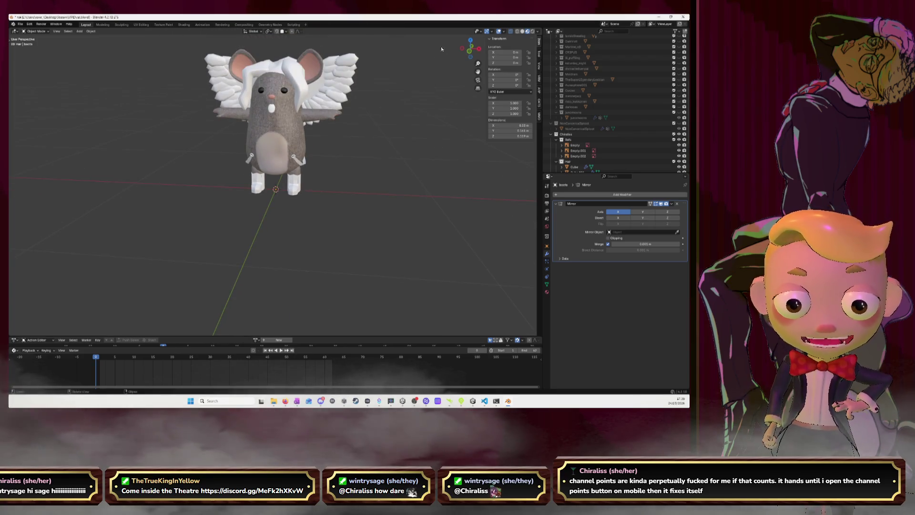
Rename the rat body's material from RAT.001 to Chiraliss.
key(KP_1)
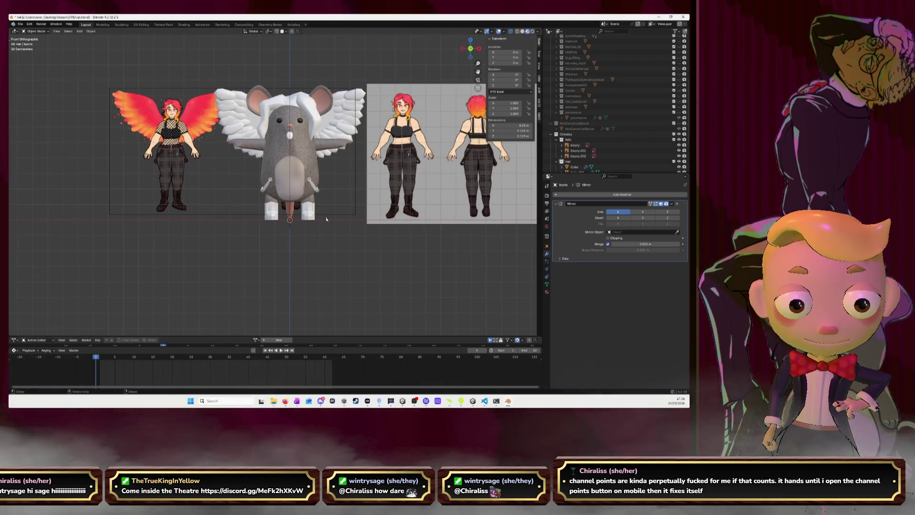
mouse_move(333, 147)
mouse_down()
mouse_move(307, 149)
mouse_move(469, 66)
mouse_up()
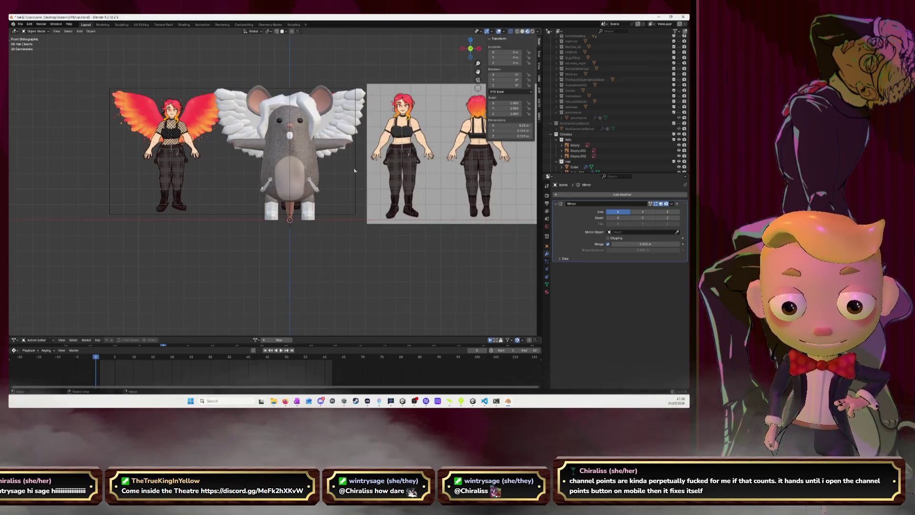
click(547, 292)
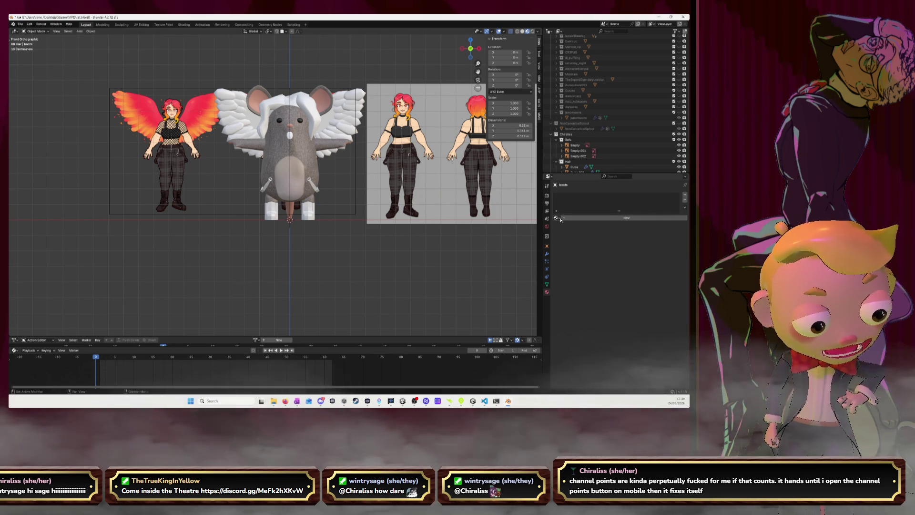
click(300, 168)
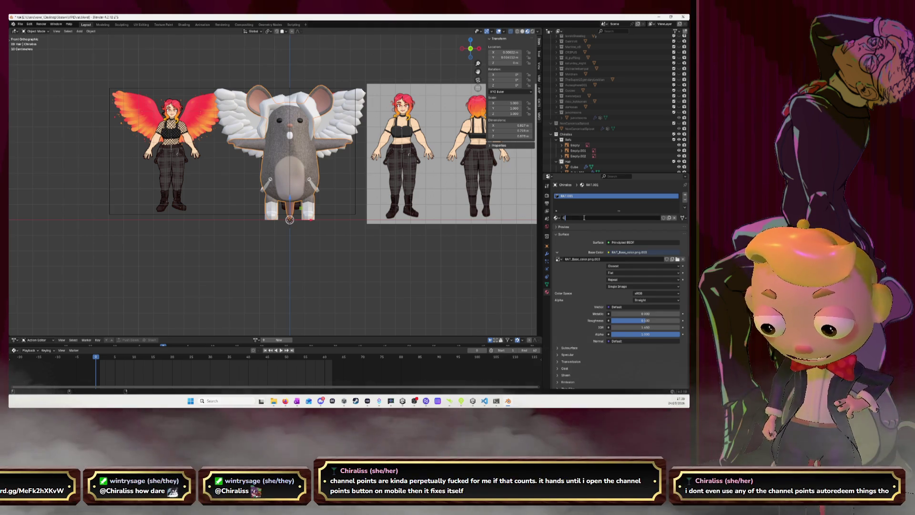
double_click(584, 217)
key(BackSpace)
text(Chiraliss)
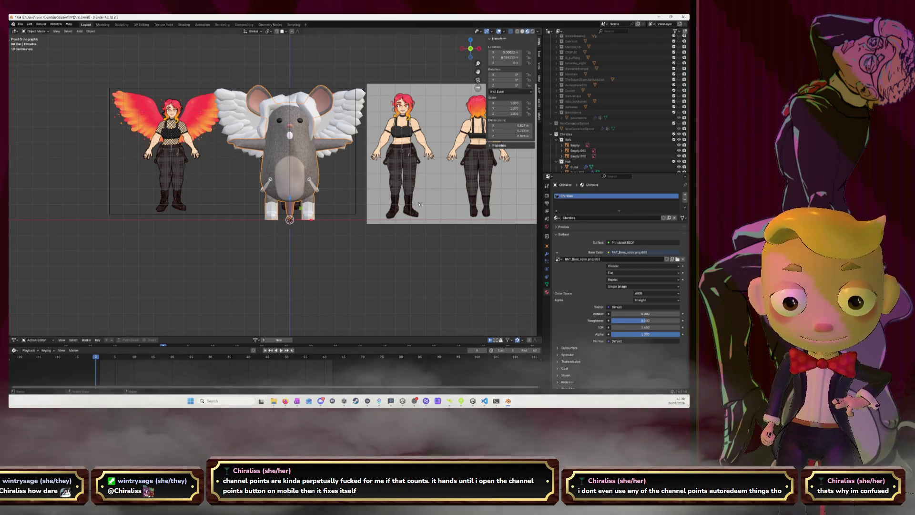
Collapse and hide the Refs reference-image collection.
scroll(563, 124, down, 3)
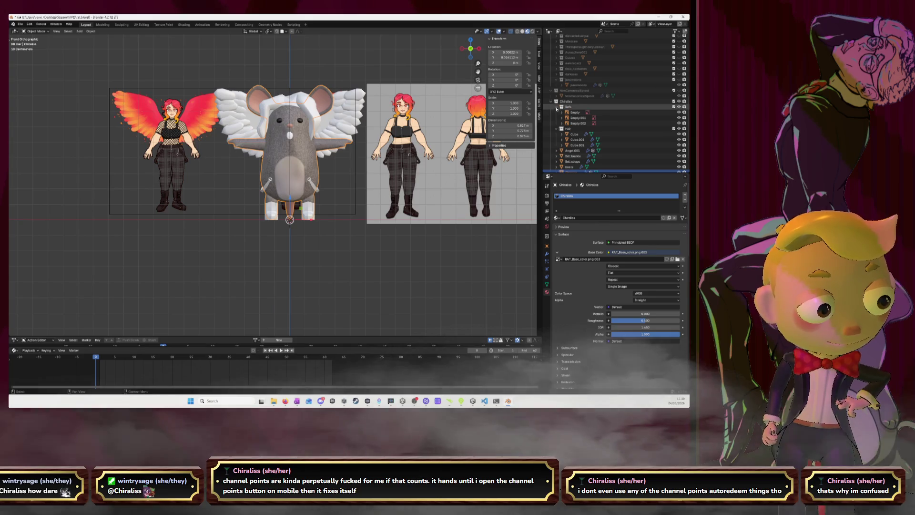
click(556, 107)
click(679, 107)
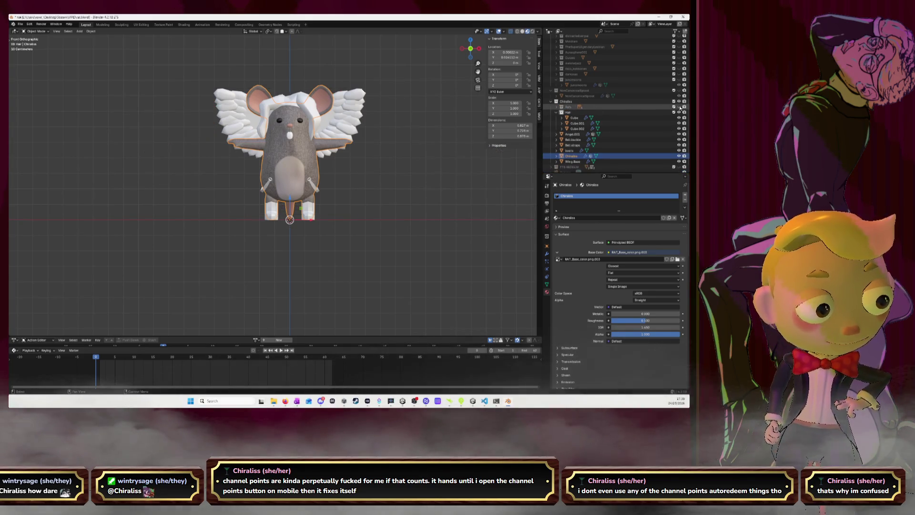
Give the hair pieces Cube, Cube.001 and Cube.002 level-1 subdivision with Ctrl+1.
click(575, 117)
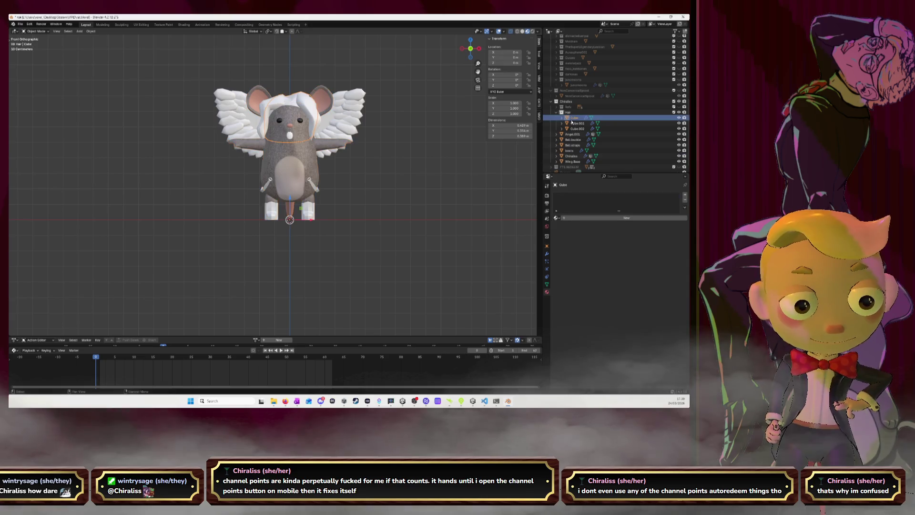
shift+click(580, 129)
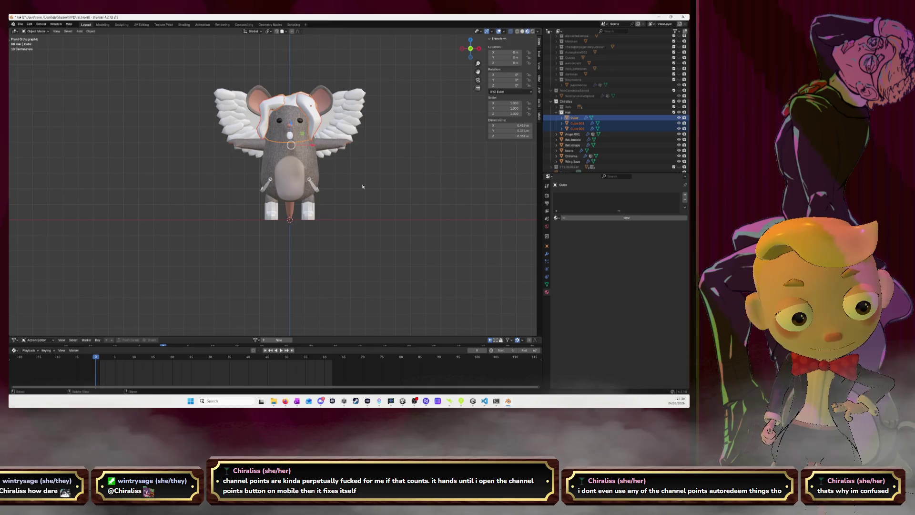
key(ctrl+1)
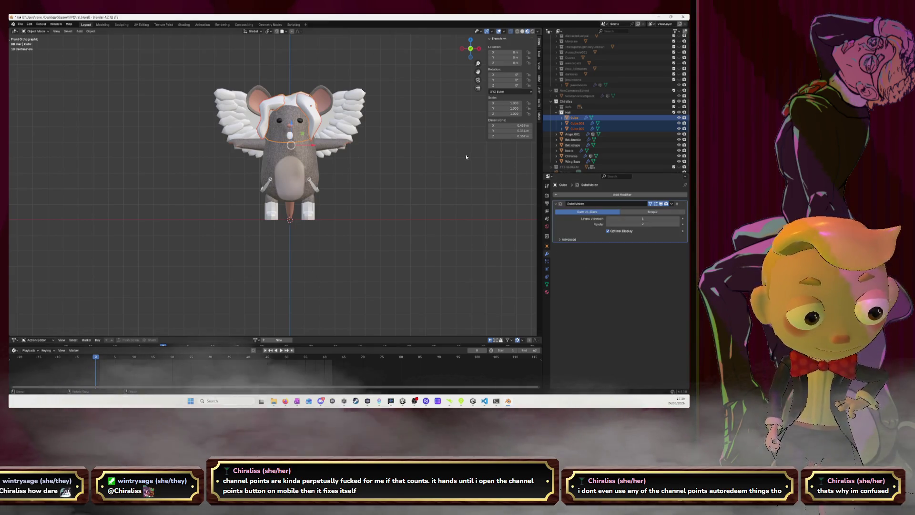
Apply the Mirror modifier on the boots.
click(363, 151)
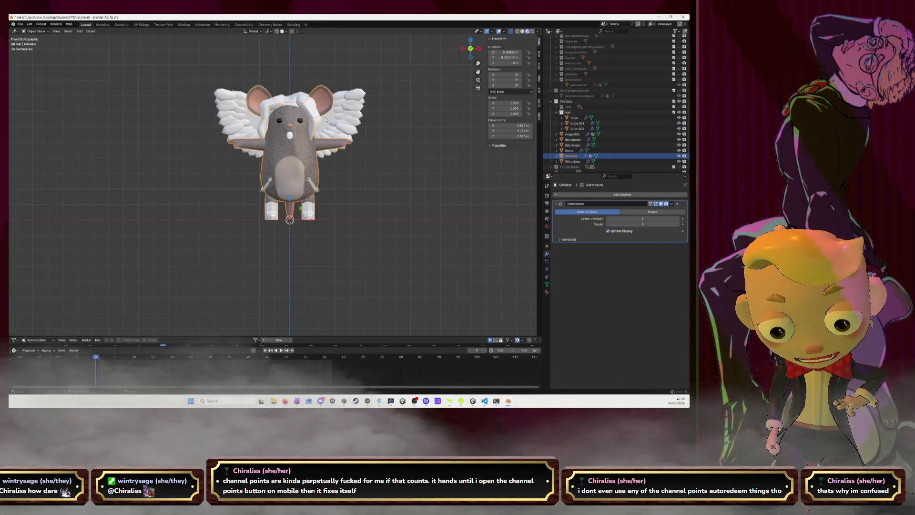
key(alt+a)
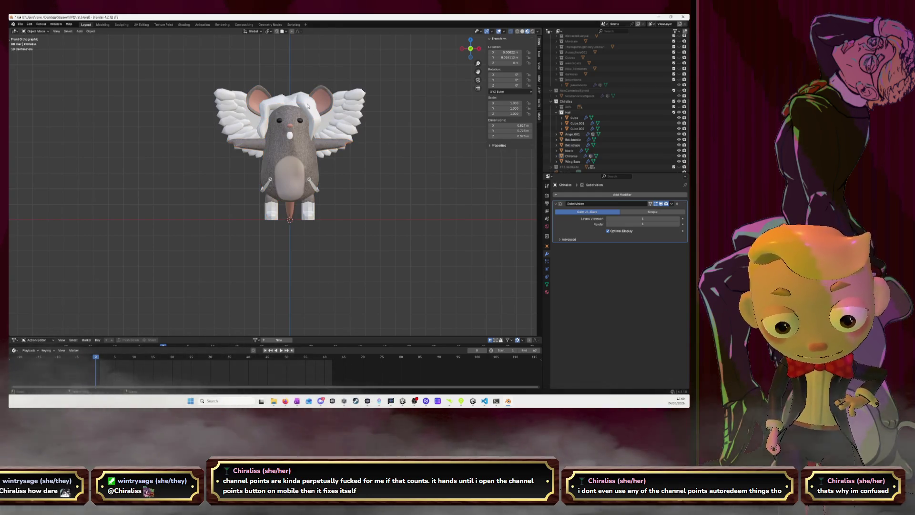
click(580, 118)
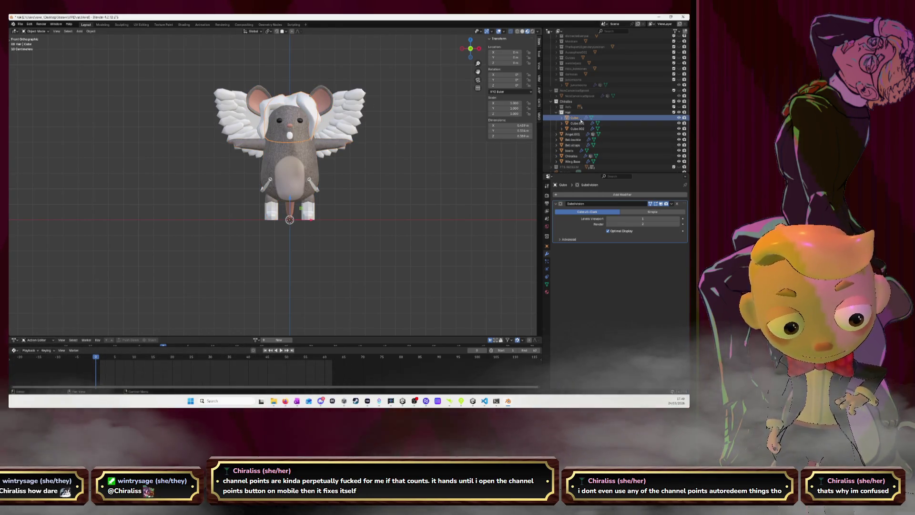
key(Down)
key(Down)
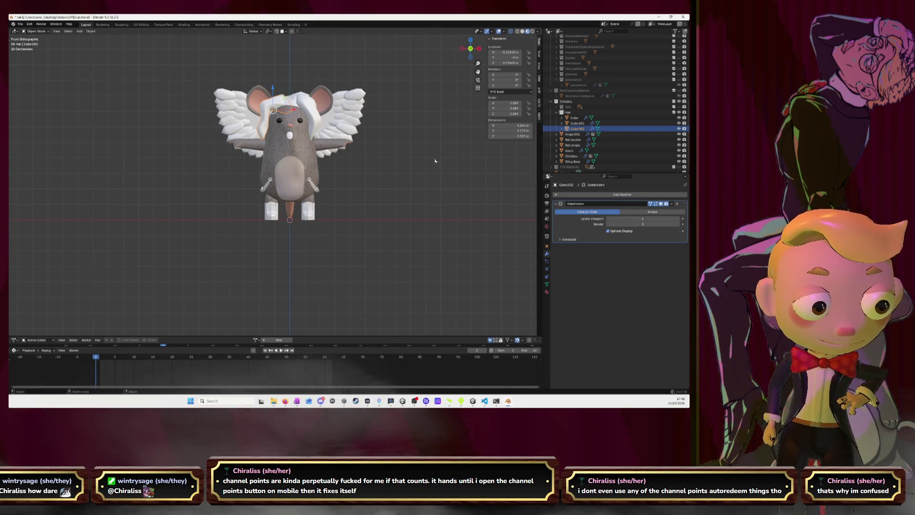
click(307, 215)
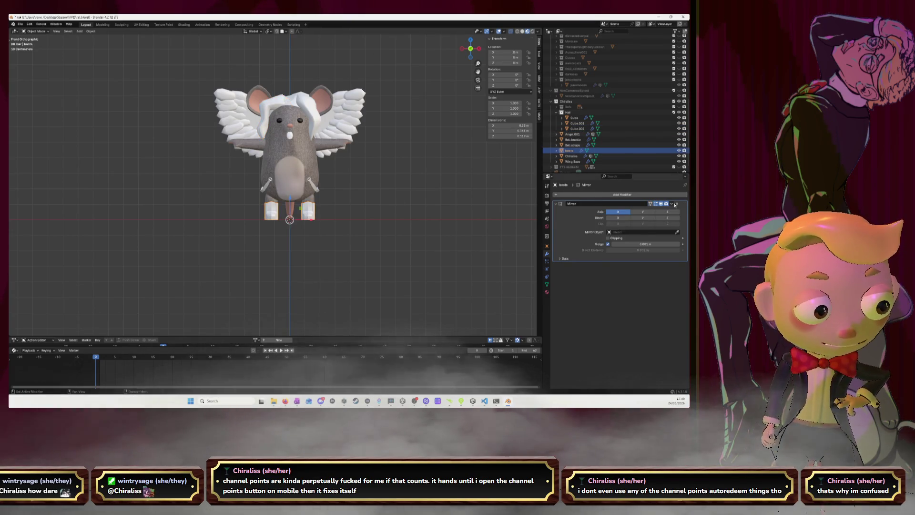
key(ctrl+a)
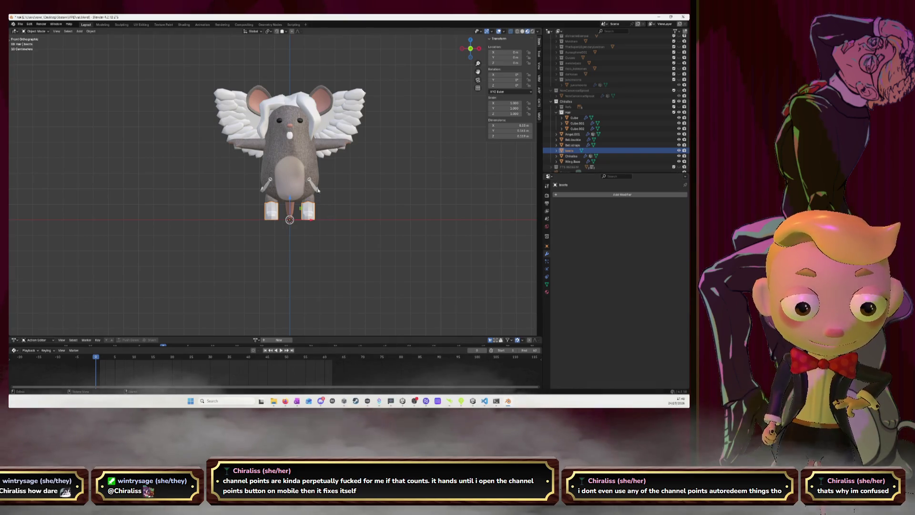
Apply the belt straps' Mirror and Solidify modifiers.
click(318, 190)
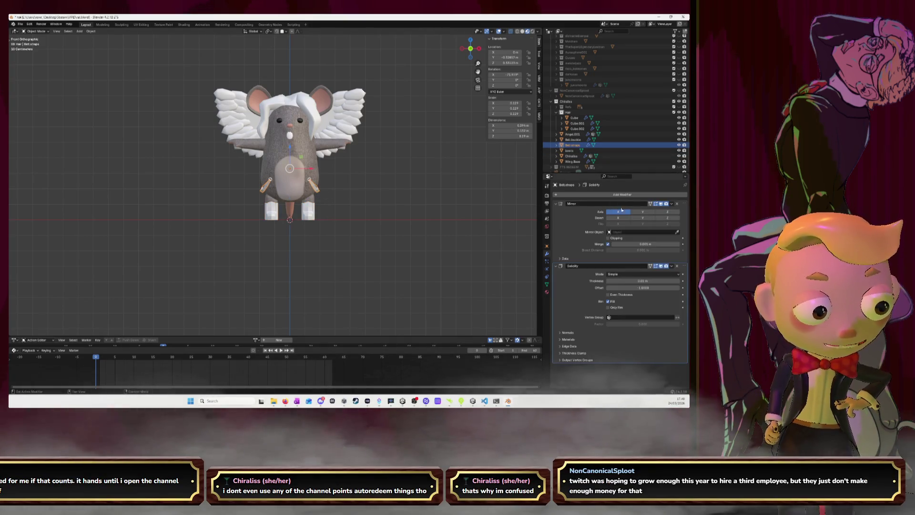
click(672, 203)
click(671, 211)
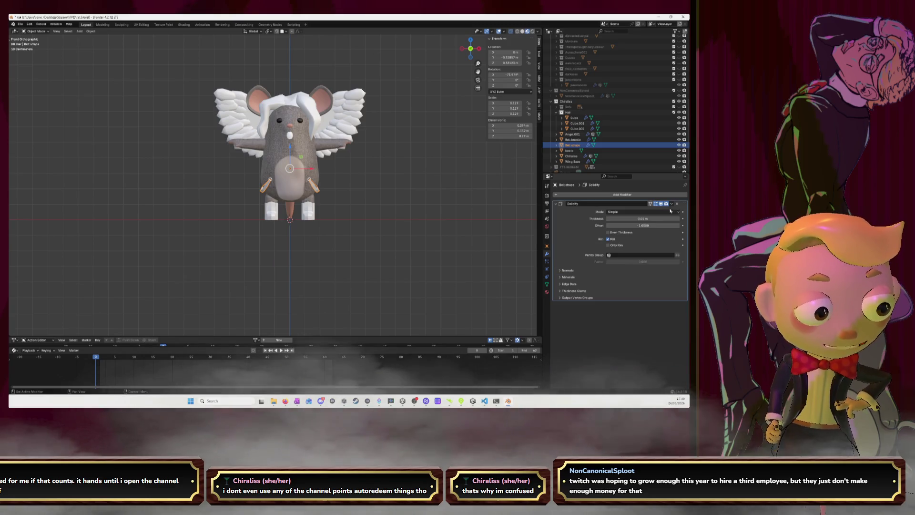
click(671, 204)
click(670, 210)
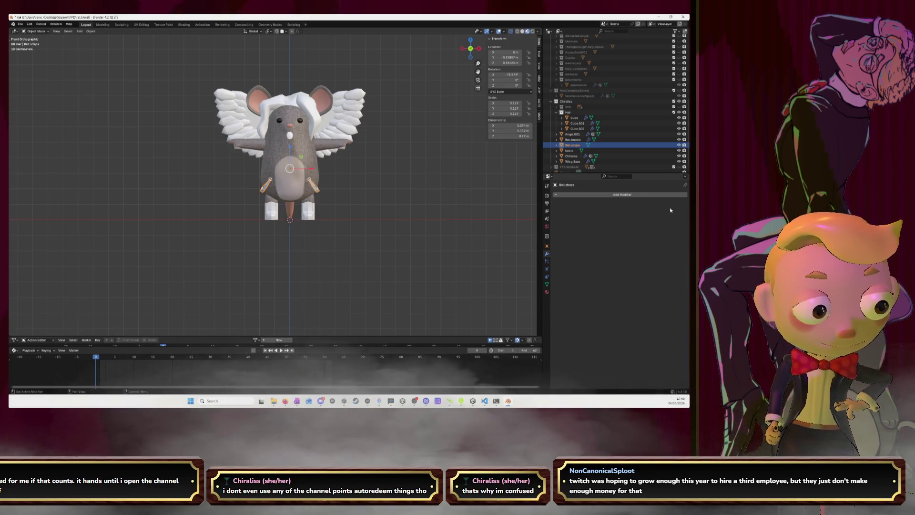
Apply the Mirror modifiers on Angel.001 and Belt.buckle.
click(579, 136)
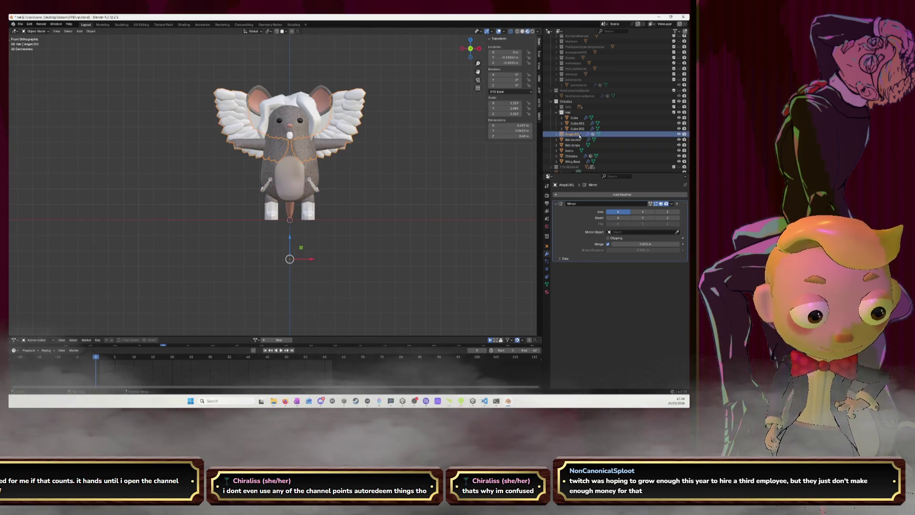
click(673, 206)
click(671, 211)
click(572, 140)
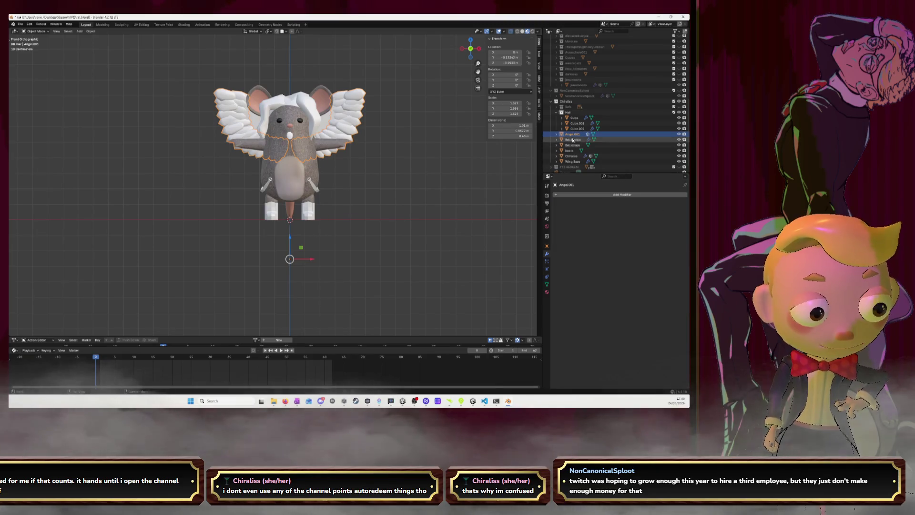
click(672, 204)
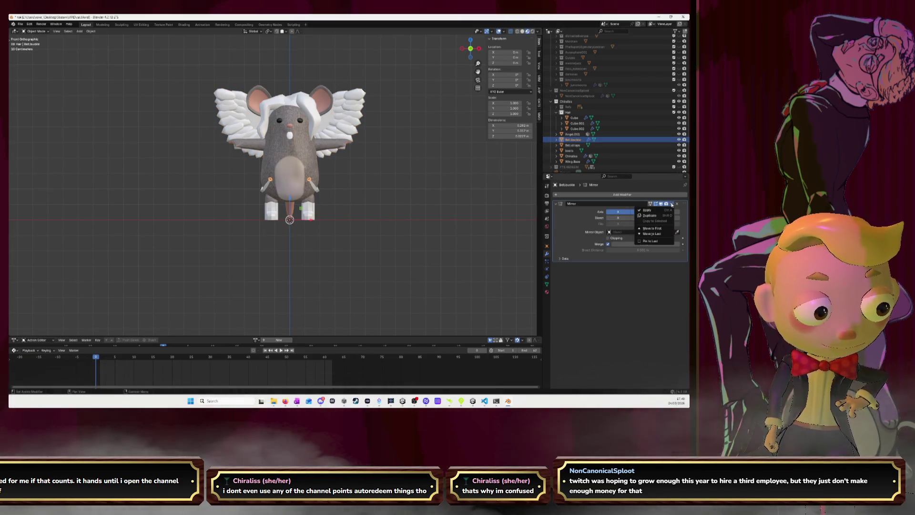
click(671, 210)
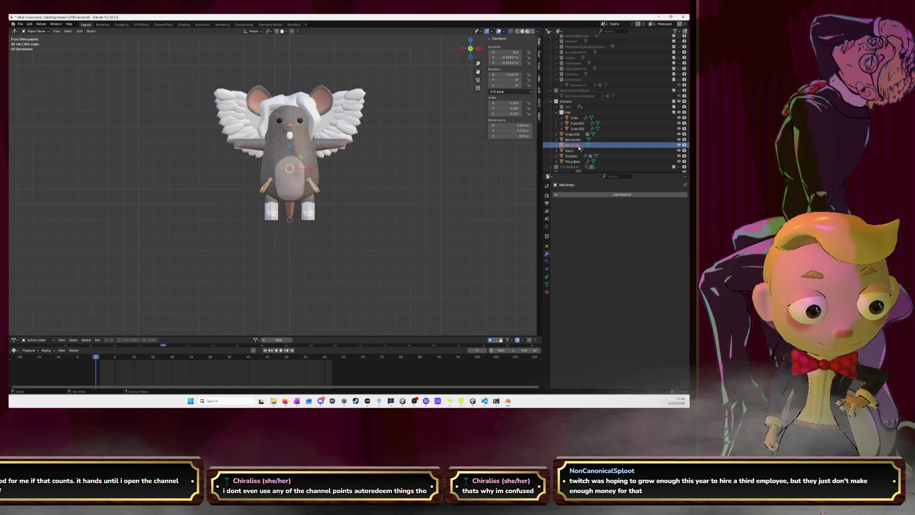
key(Down)
key(Down)
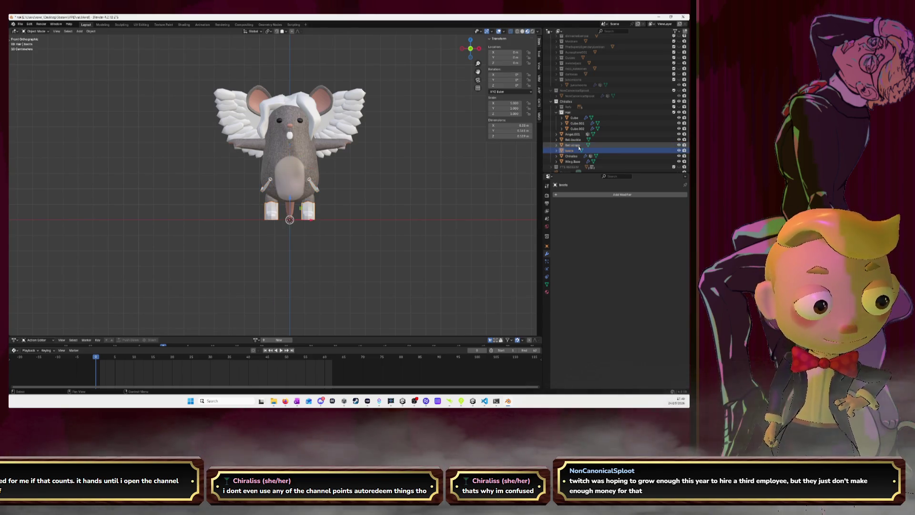
key(Down)
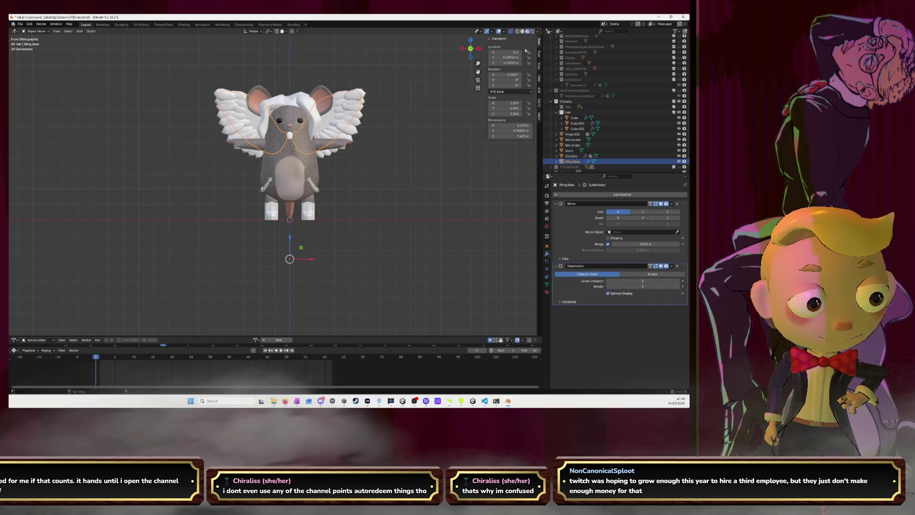
Apply all transforms to Wing.Base and apply its Mirror modifier.
key(shift+a)
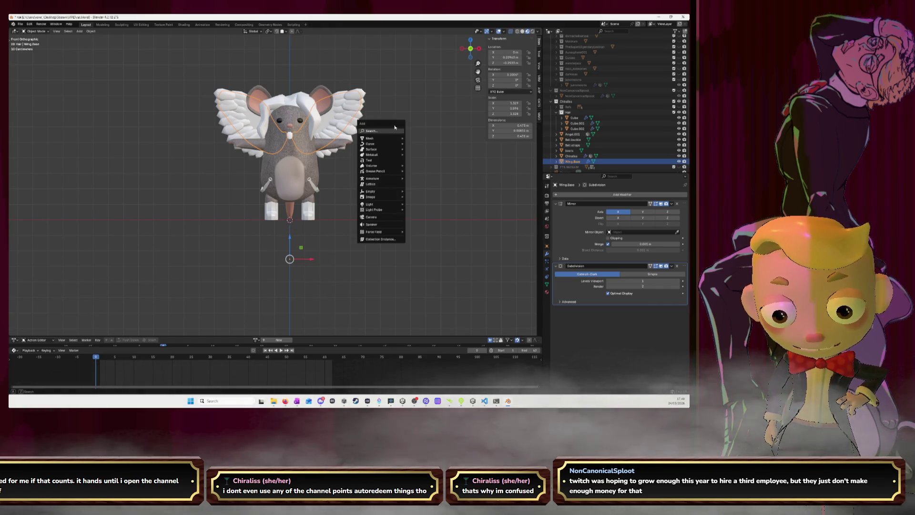
key(Escape)
key(ctrl+a)
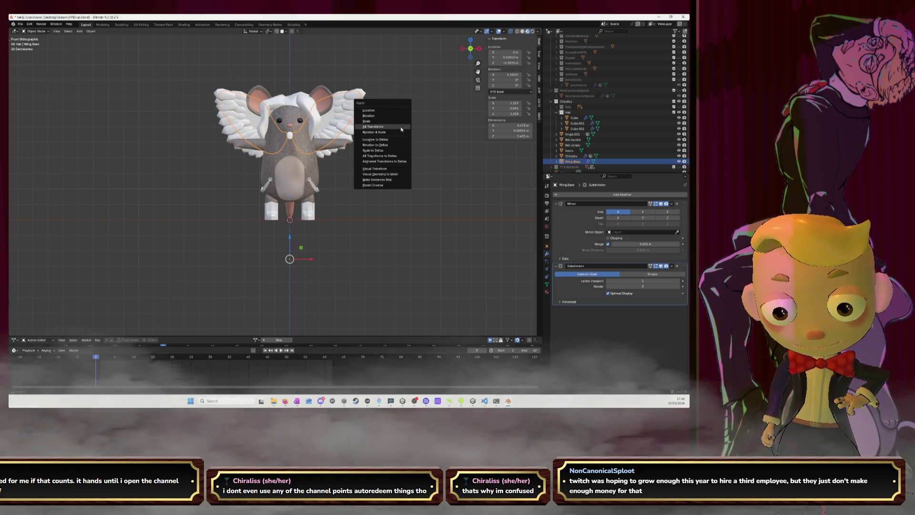
click(400, 127)
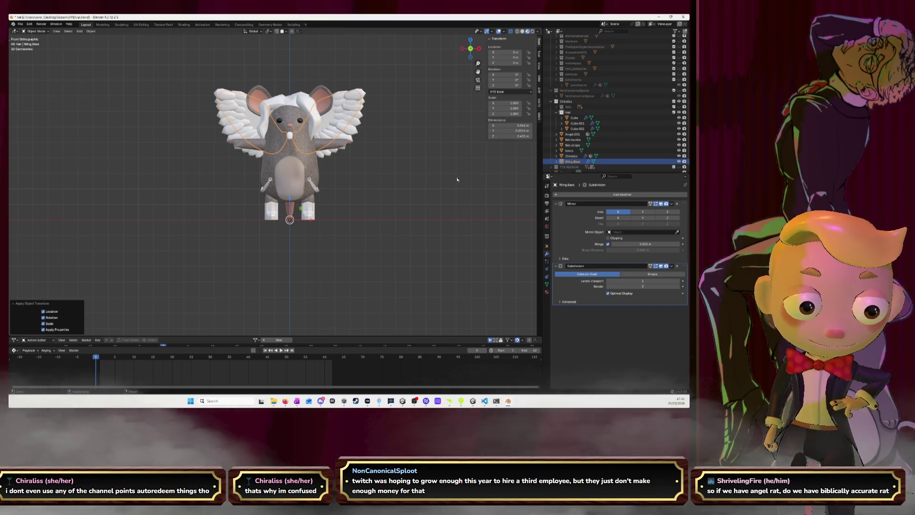
click(572, 156)
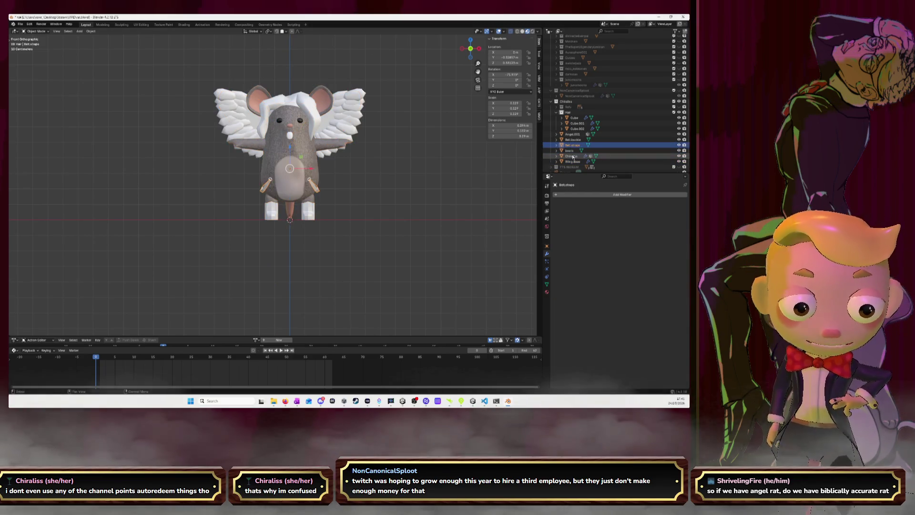
key(Up)
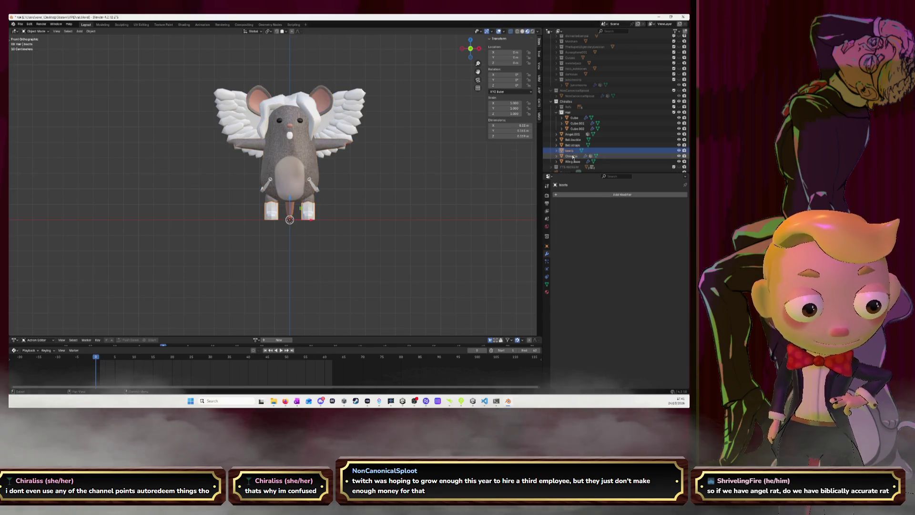
key(Down)
key(Down)
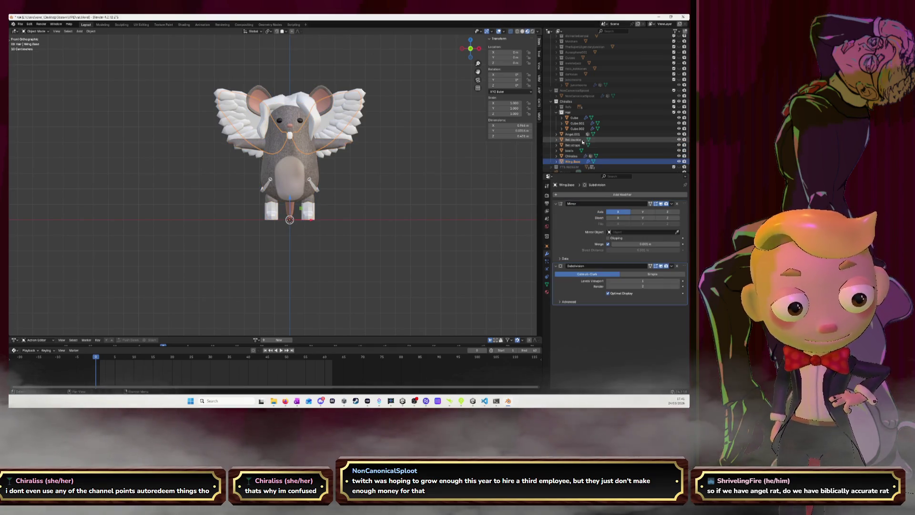
click(663, 211)
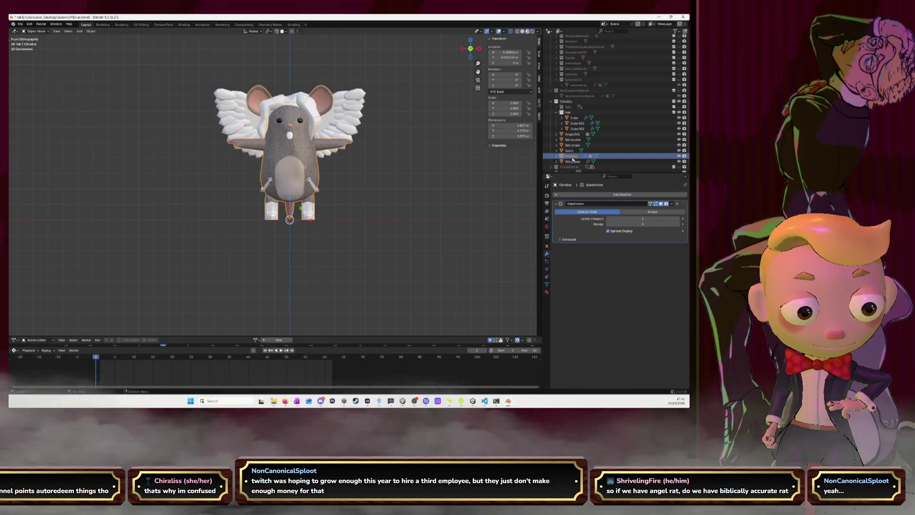
Apply all transforms (location, rotation, scale) to Angel.001.
key(Up)
key(Up)
key(Up)
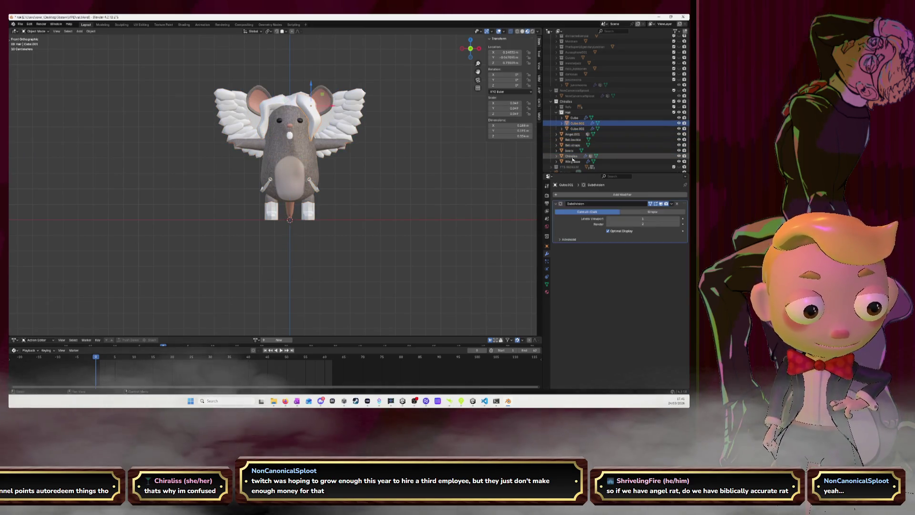
key(Down)
key(Down)
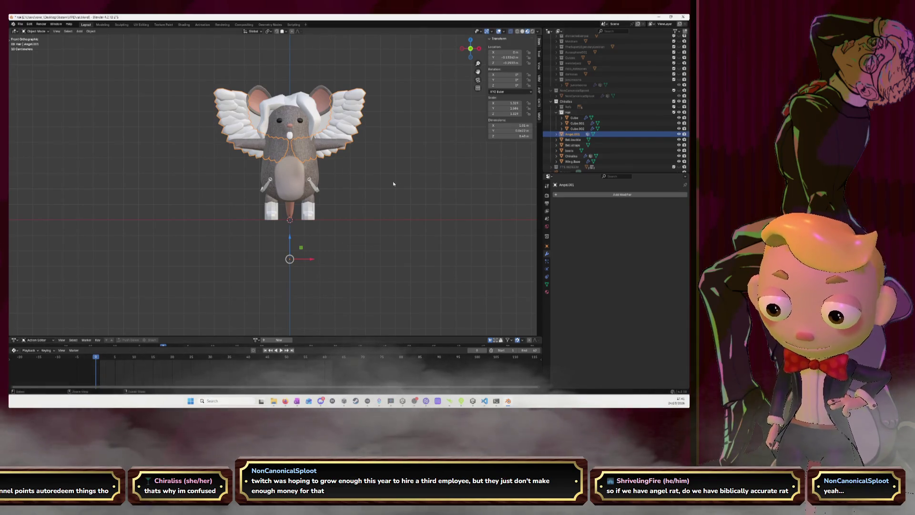
key(ctrl+a)
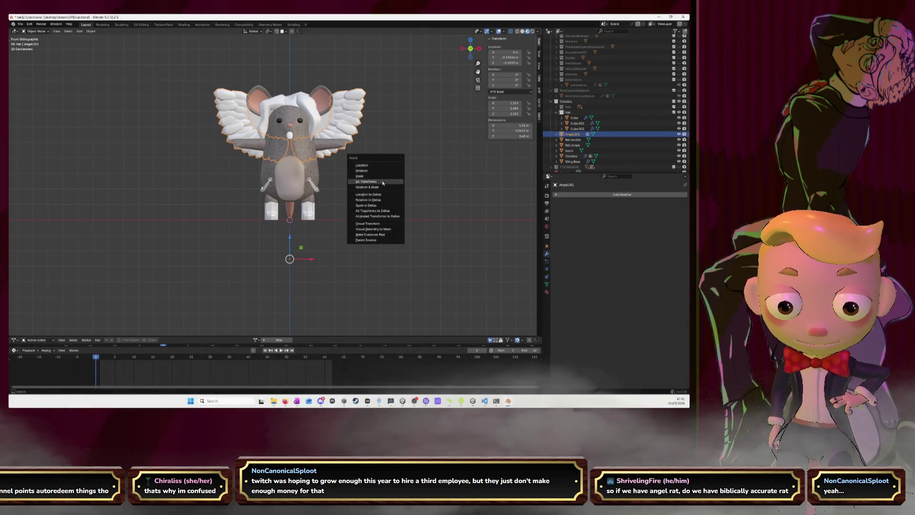
click(383, 182)
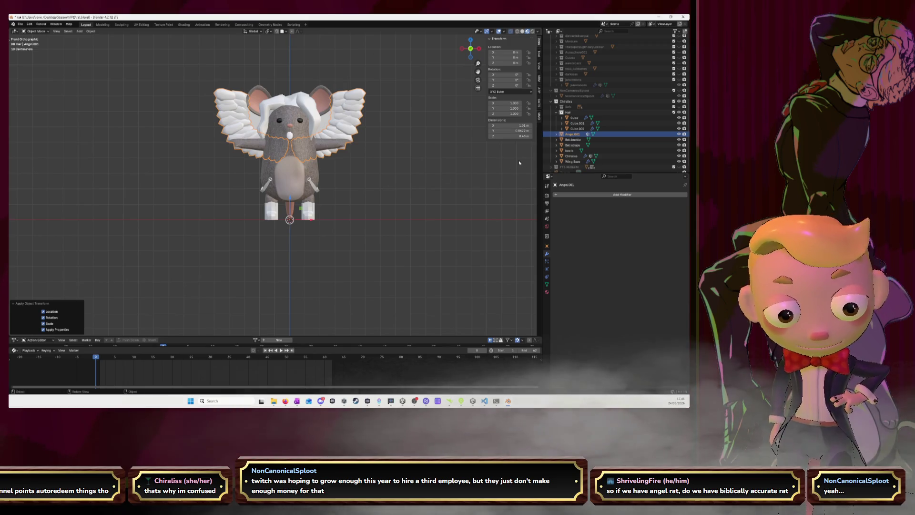
key(Up)
click(570, 119)
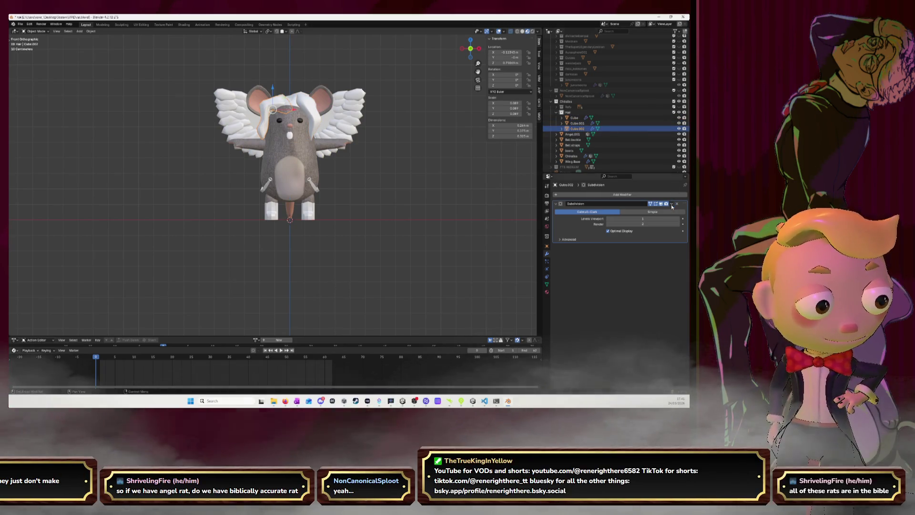
Apply the Subdivision modifiers on hair pieces Cube.002, Cube and Cube.001.
click(677, 204)
click(587, 123)
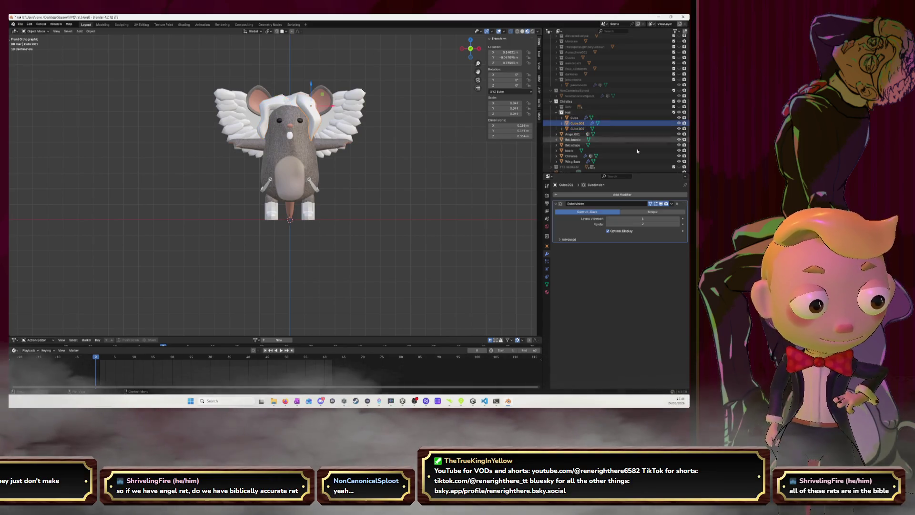
click(574, 118)
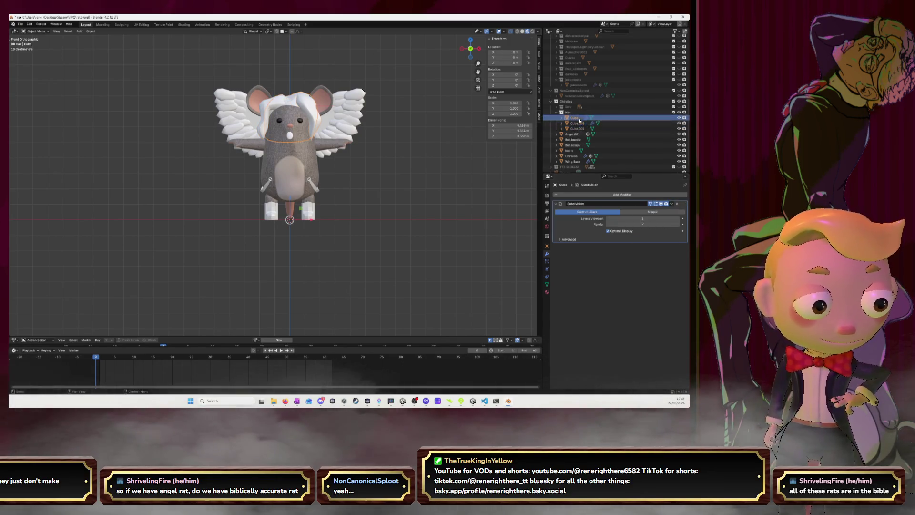
click(672, 204)
click(661, 210)
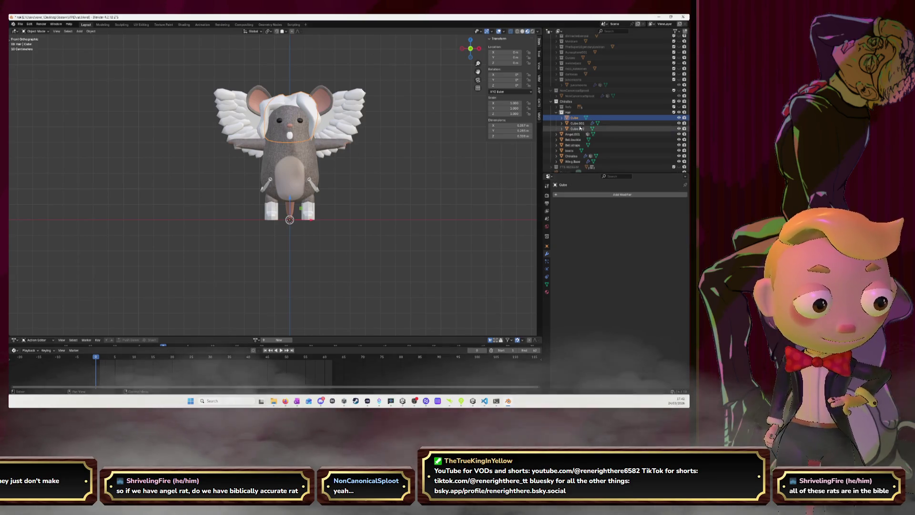
click(577, 123)
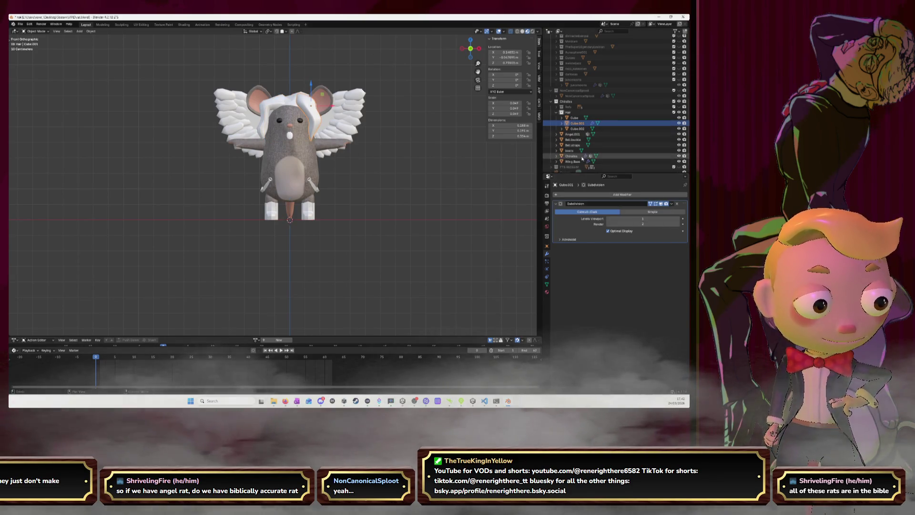
key(ctrl+a)
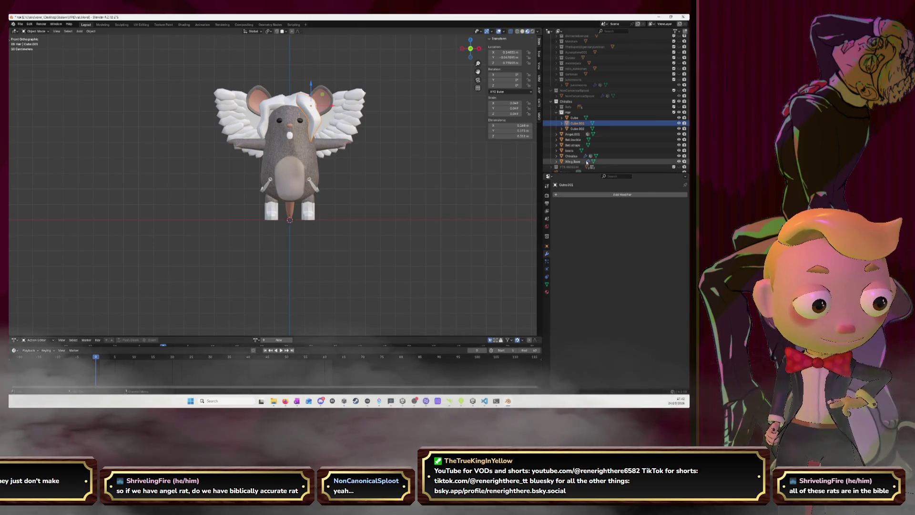
Apply the Subdivision modifiers on Wing.Base and the Chiraliss body.
click(587, 162)
click(672, 204)
key(ctrl+a)
click(586, 157)
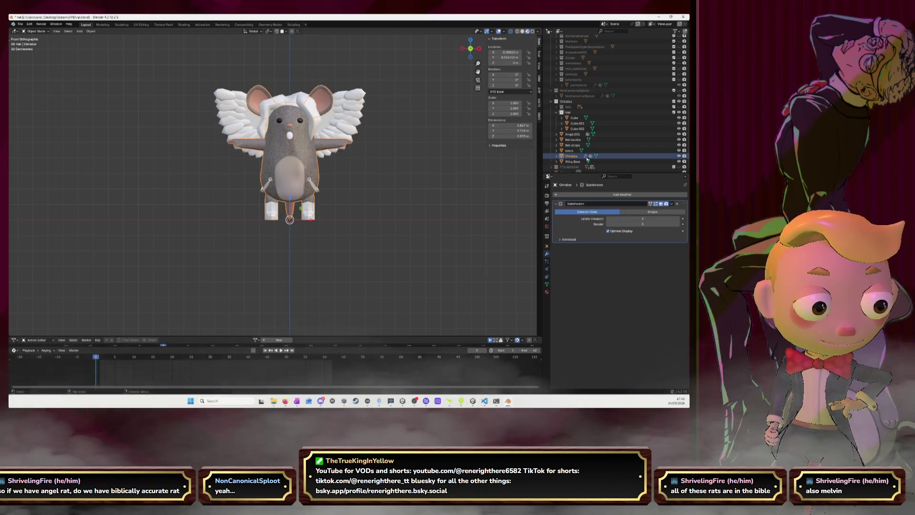
click(665, 211)
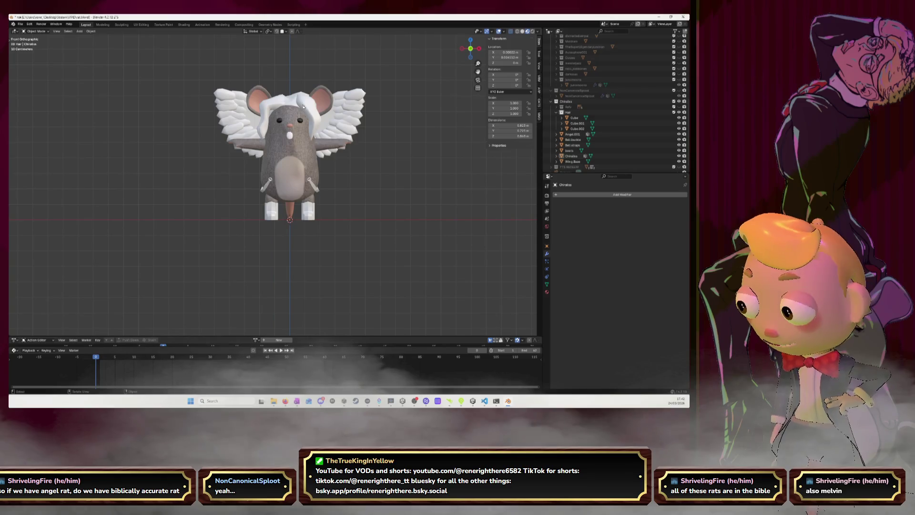
Join the three hair pieces into one object with Cube.001 active.
click(302, 106)
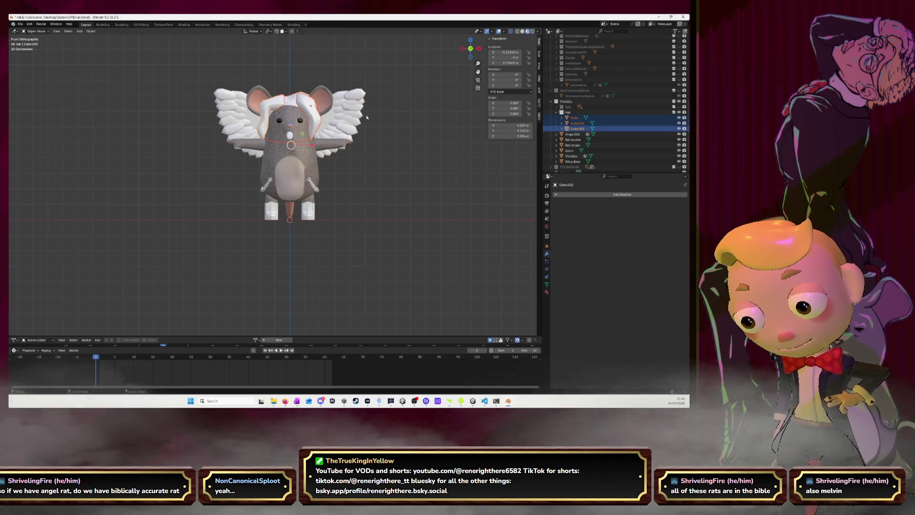
key(ctrl+j)
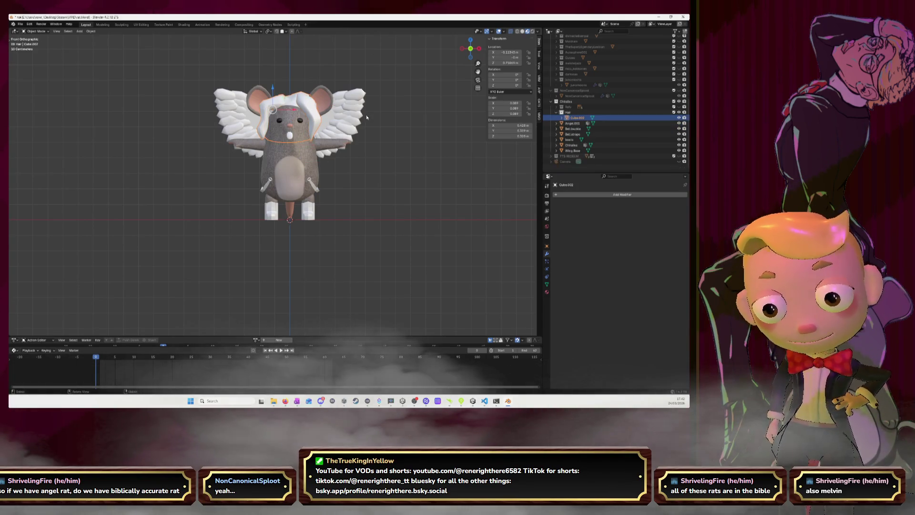
scroll(568, 117, up, 1)
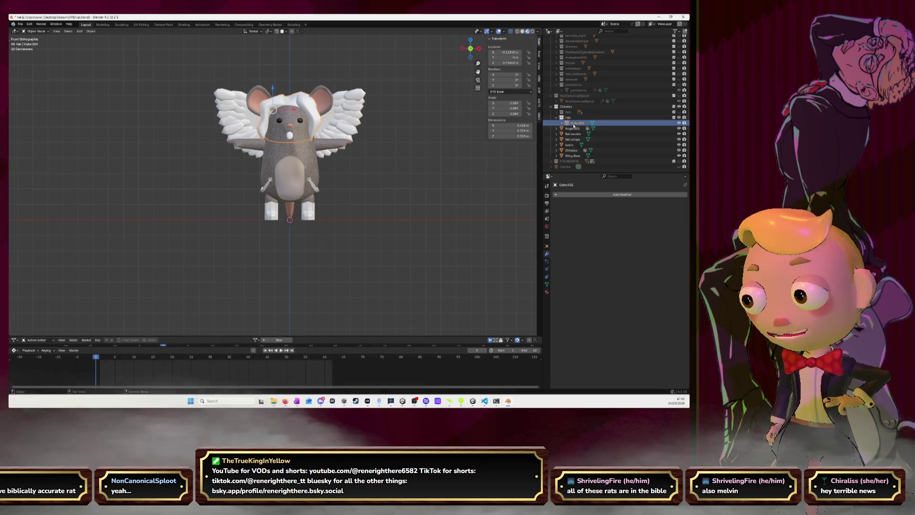
drag(574, 124, 573, 130)
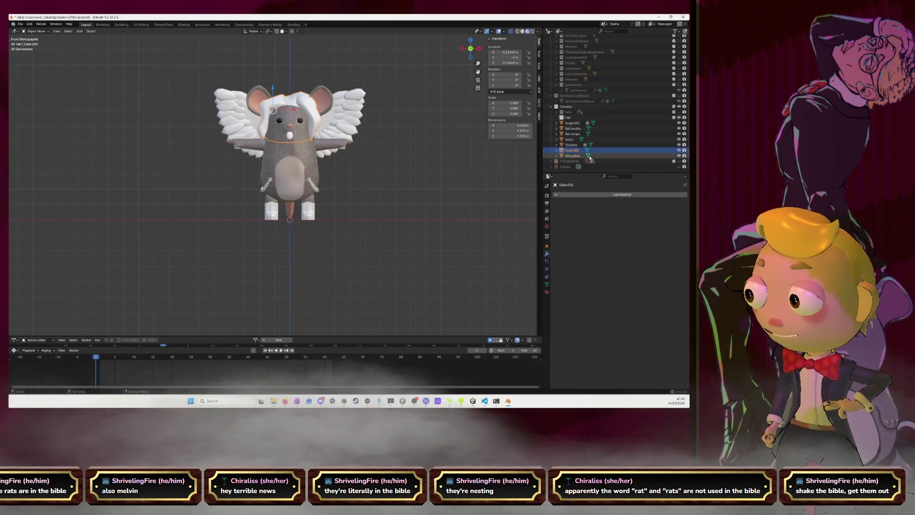
Delete the empty Hair collection and rename the merged Cube.002 object to 'hair'.
click(612, 117)
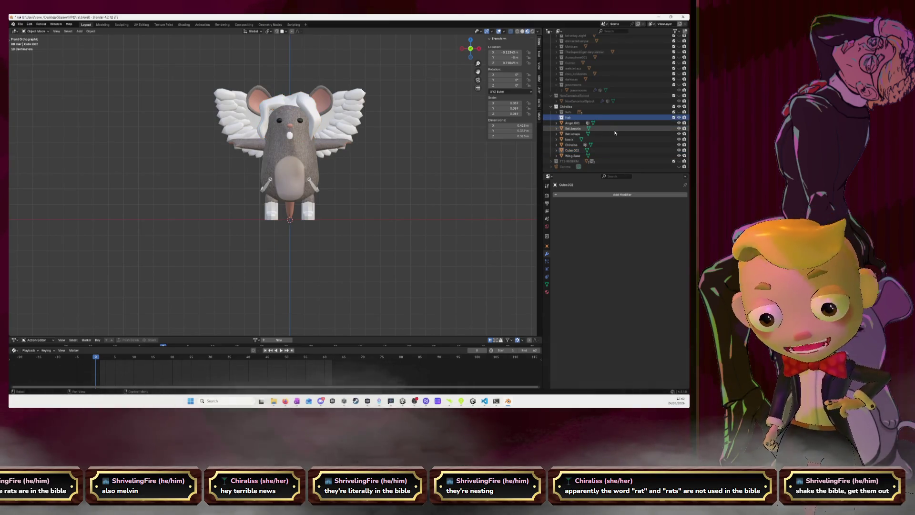
key(Delete)
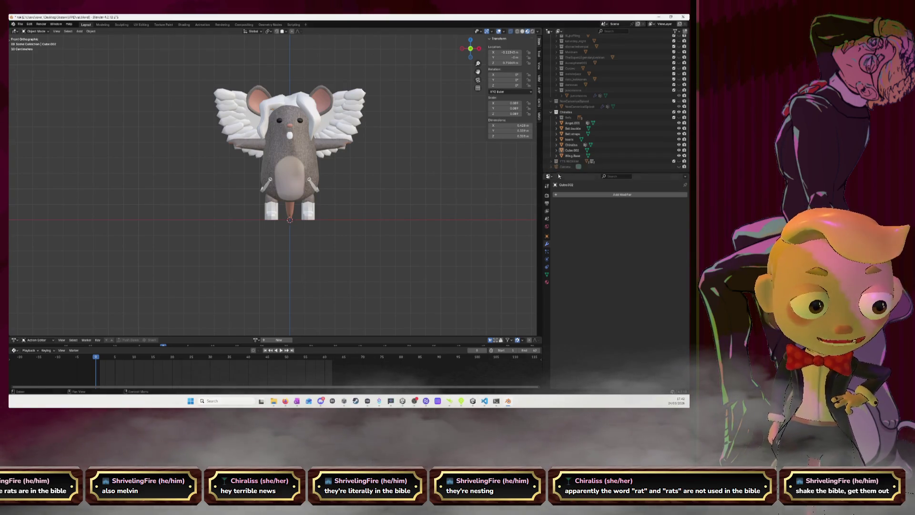
click(567, 151)
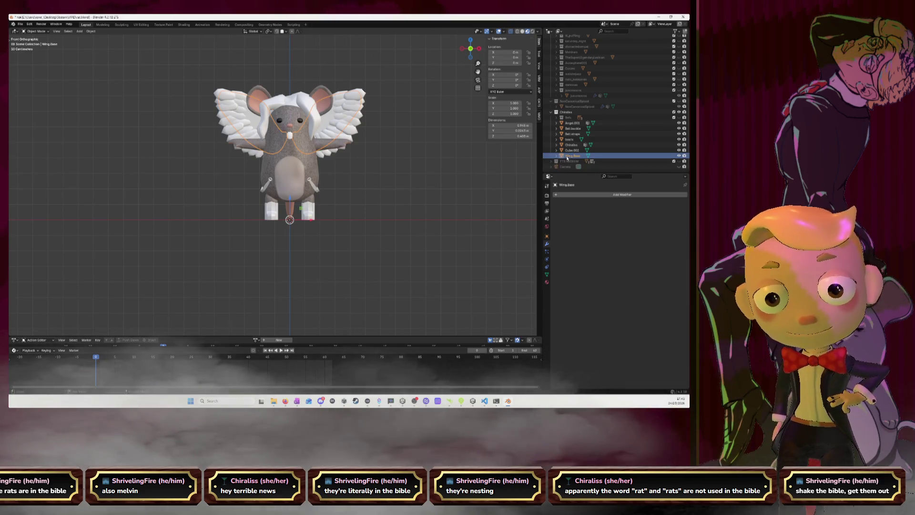
double_click(571, 150)
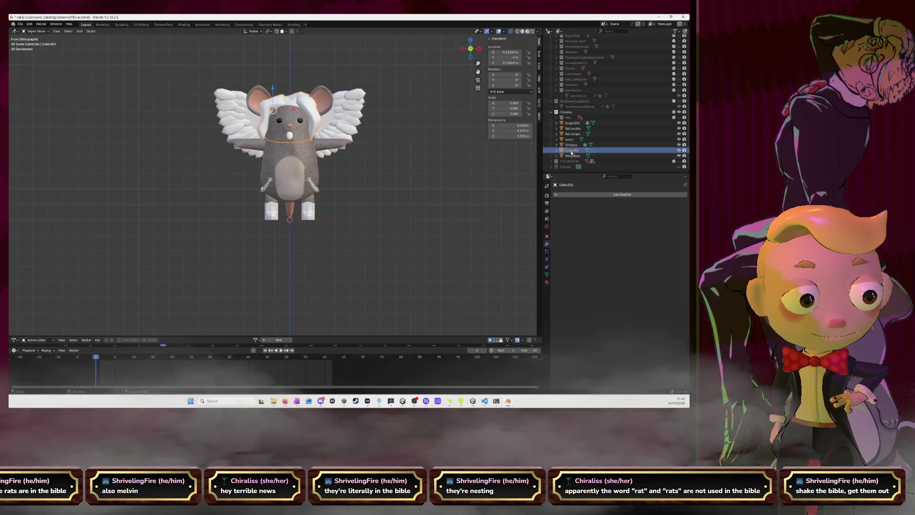
text(hair)
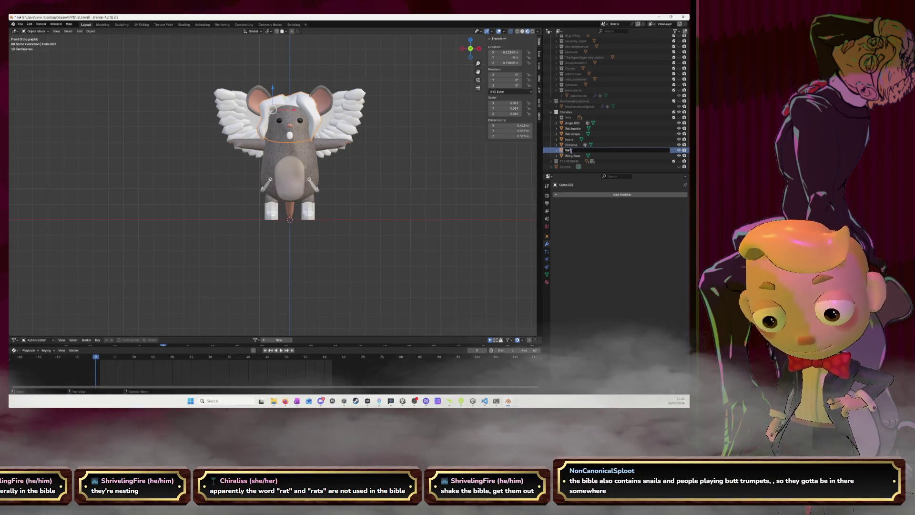
key(Return)
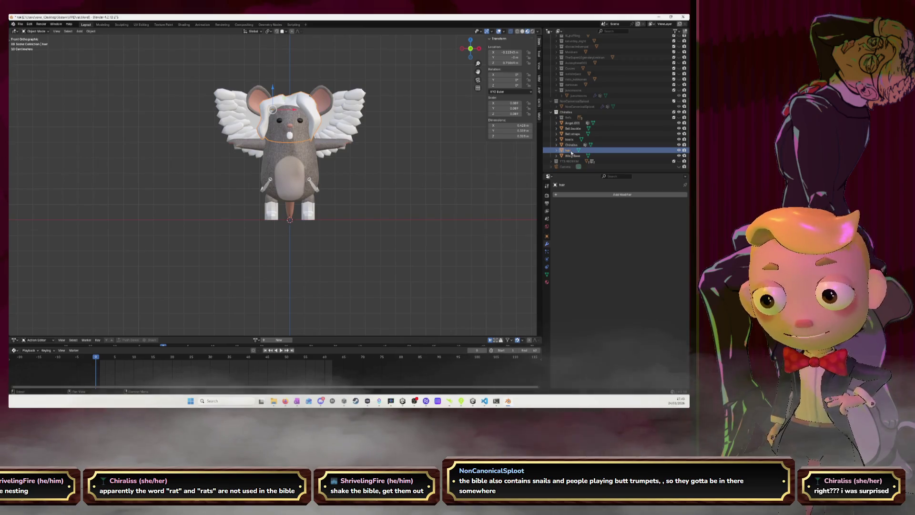
key(Up)
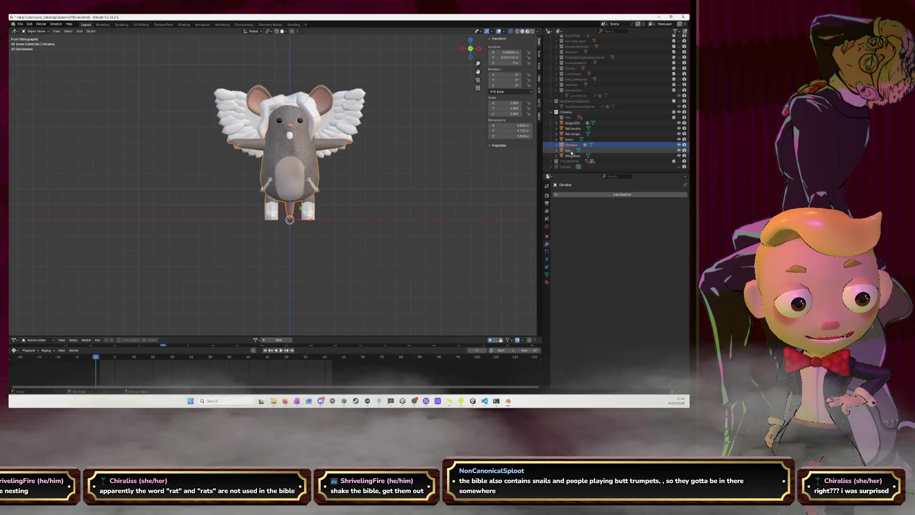
key(Up)
key(Up)
key(Up)
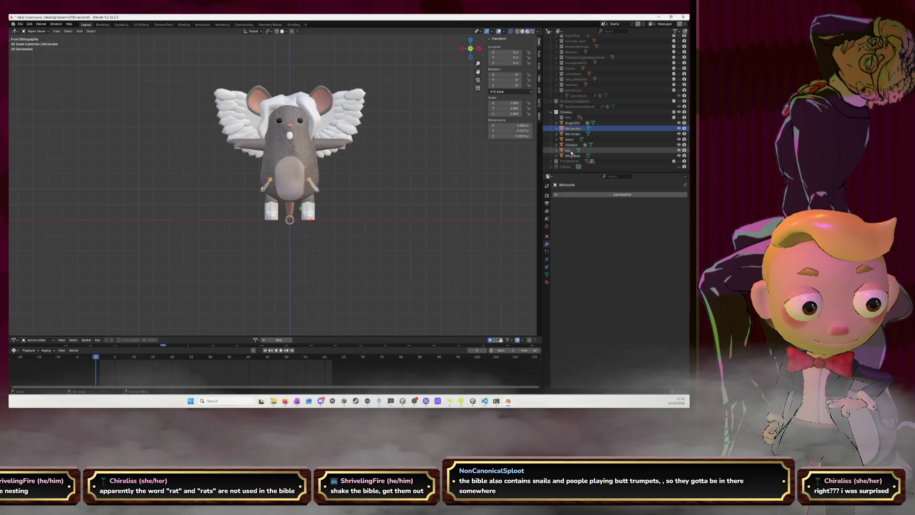
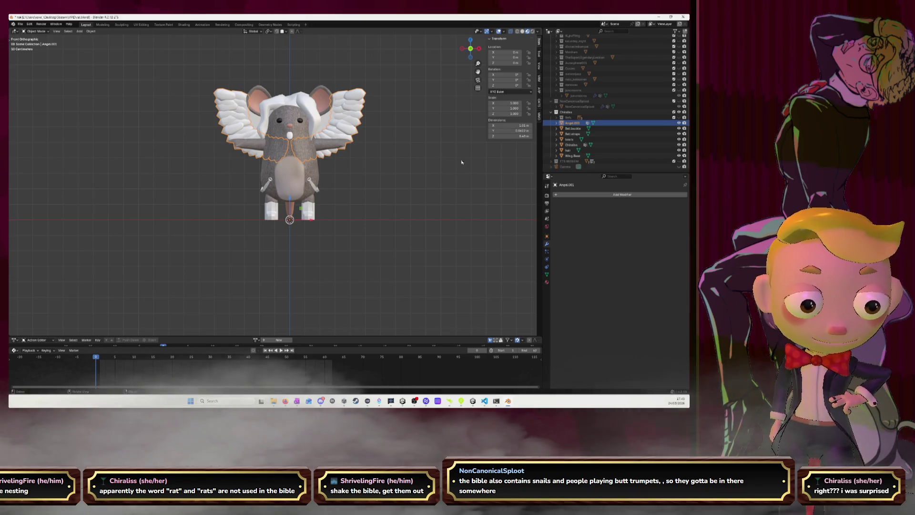
Check the body's Chiraliss material, then assign Chiraliss to the boots.
click(308, 174)
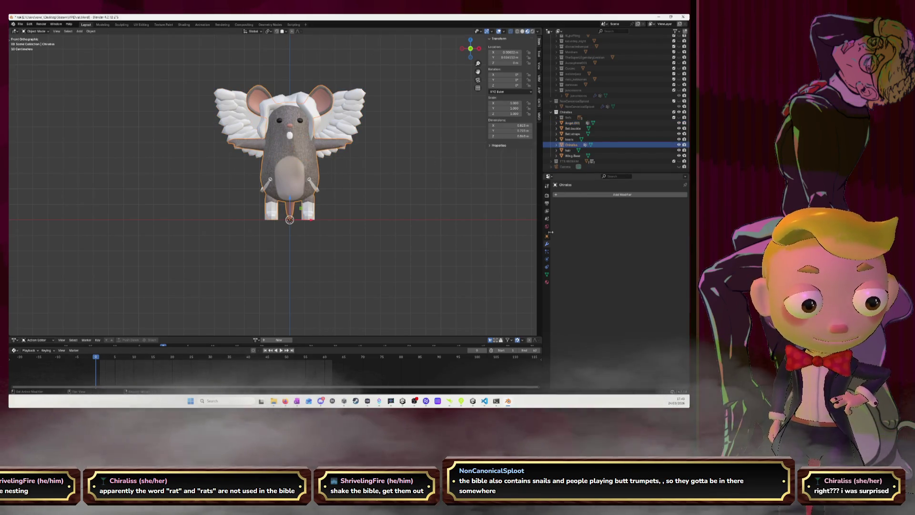
click(547, 282)
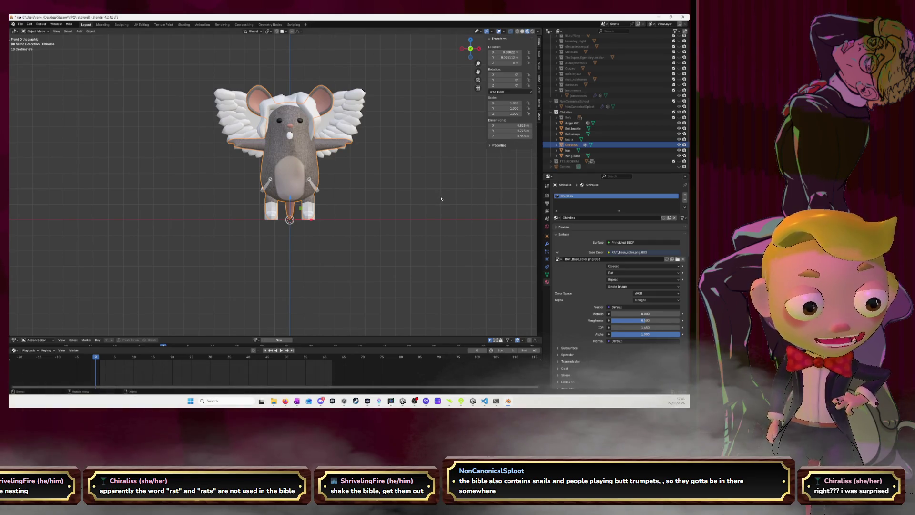
click(308, 214)
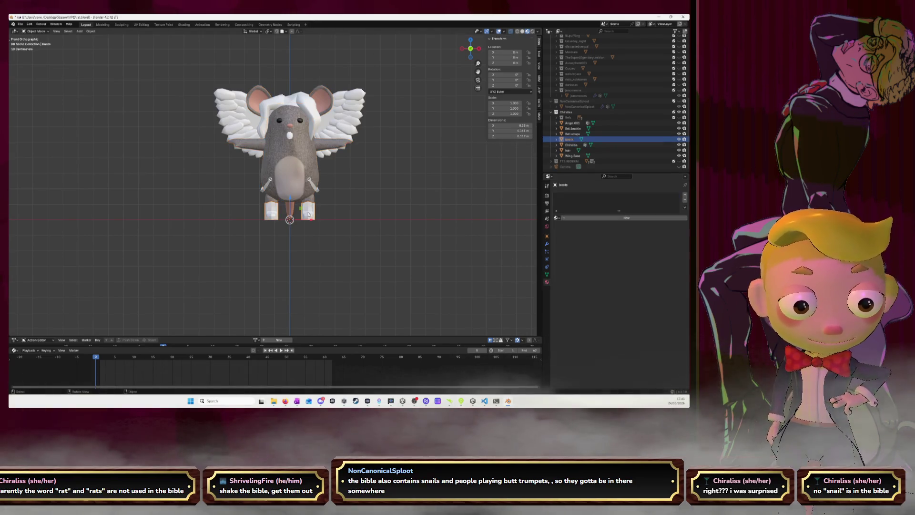
click(556, 218)
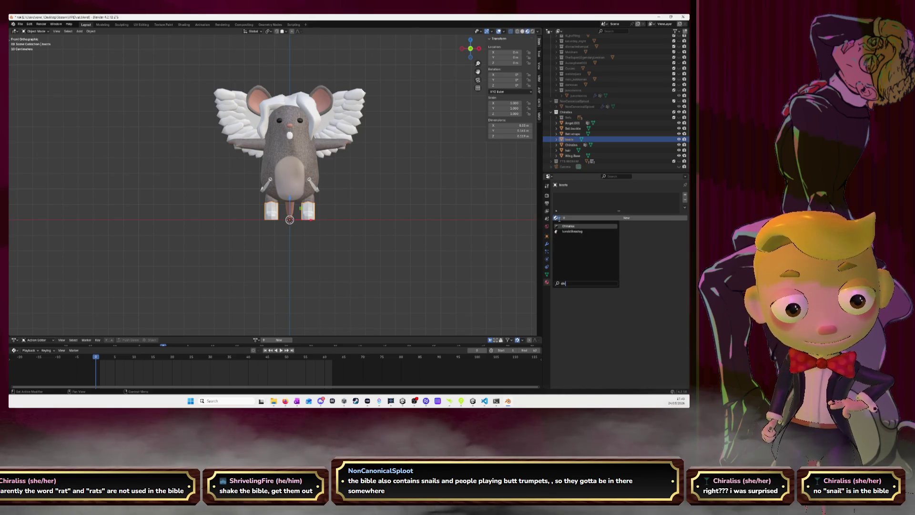
key(Return)
Give the Angel.001 wings the Chiraliss material by searching 'chi'.
click(572, 133)
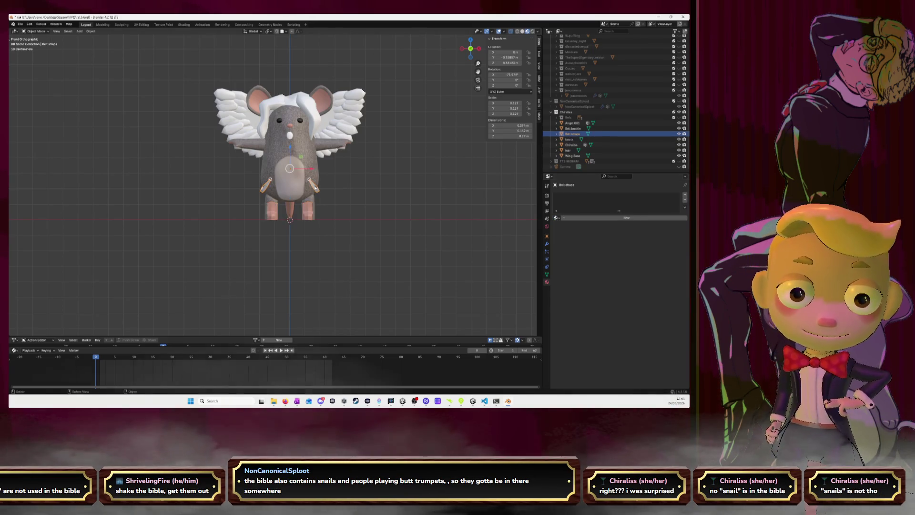
click(568, 124)
click(556, 218)
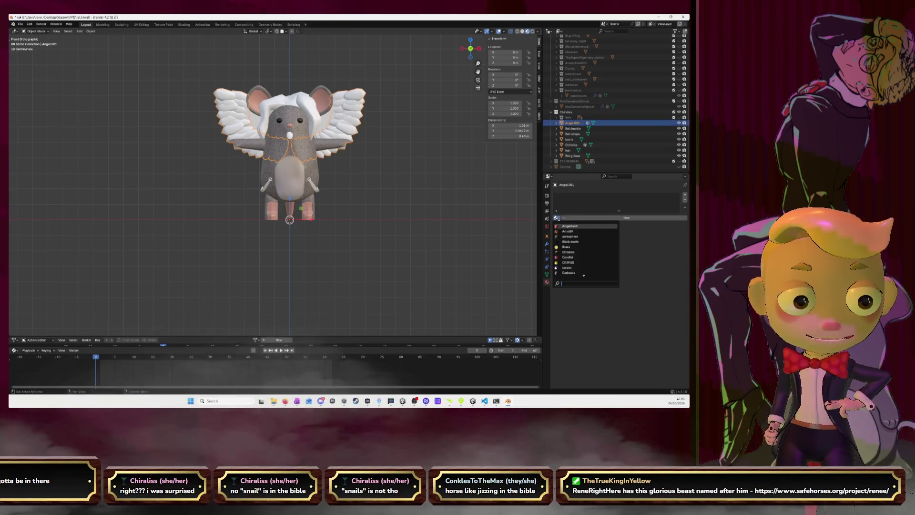
text(chi)
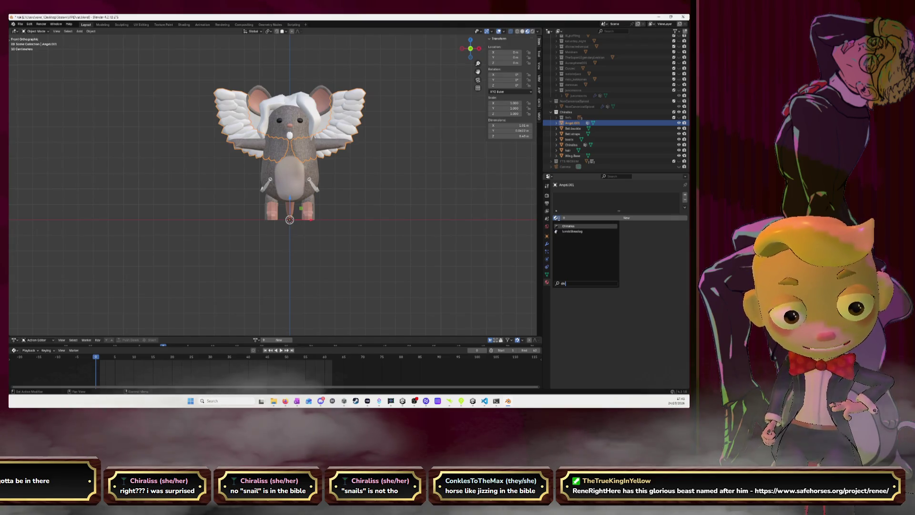
key(Return)
Assign the Chiraliss material to the belt buckle and the belt straps.
click(573, 129)
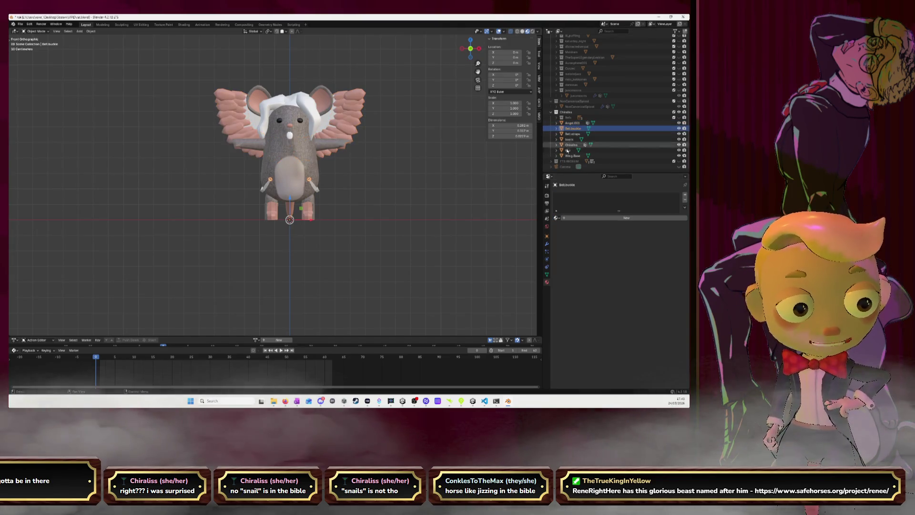
click(557, 218)
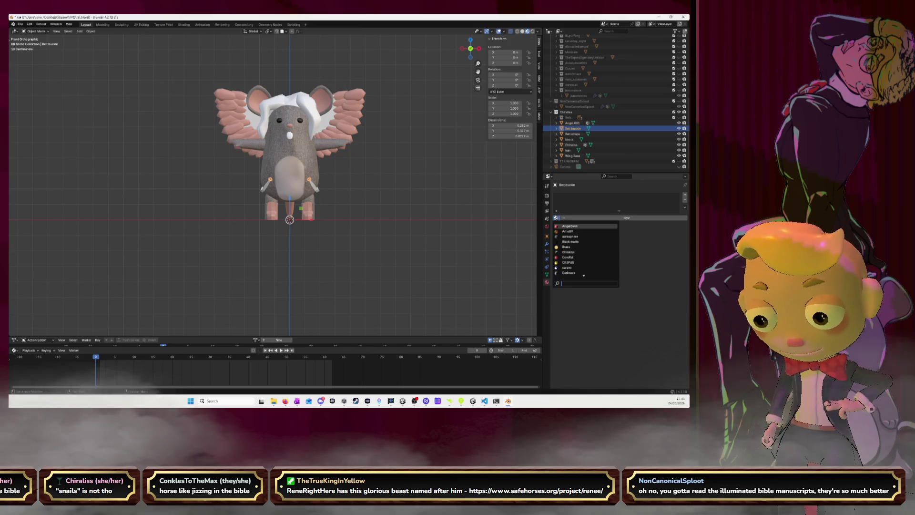
text(chir)
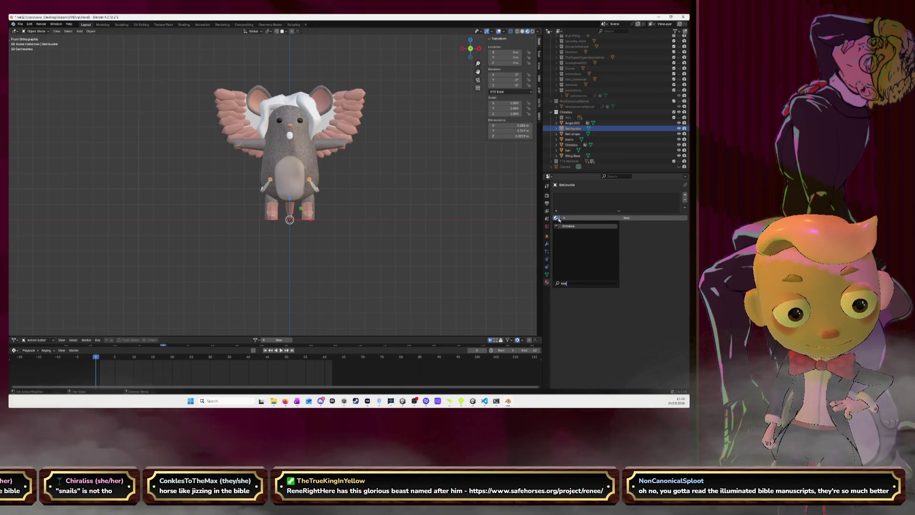
key(Return)
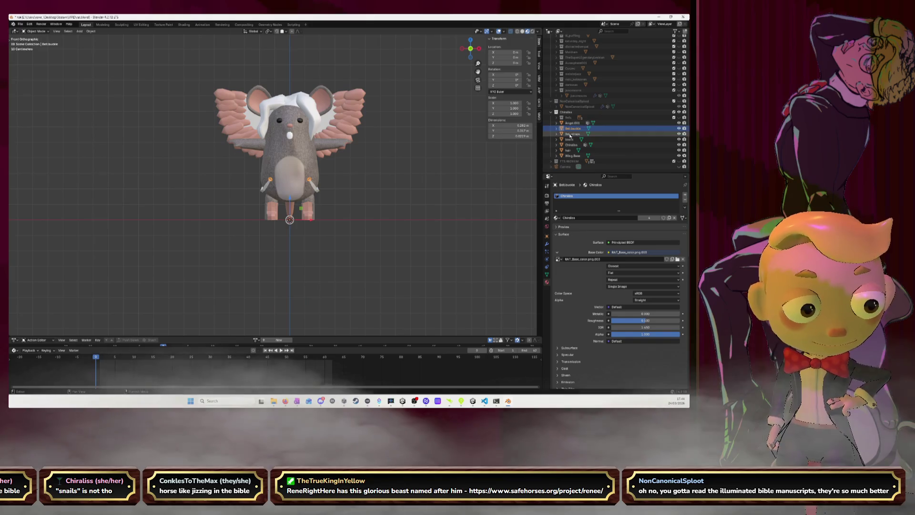
click(572, 134)
click(556, 218)
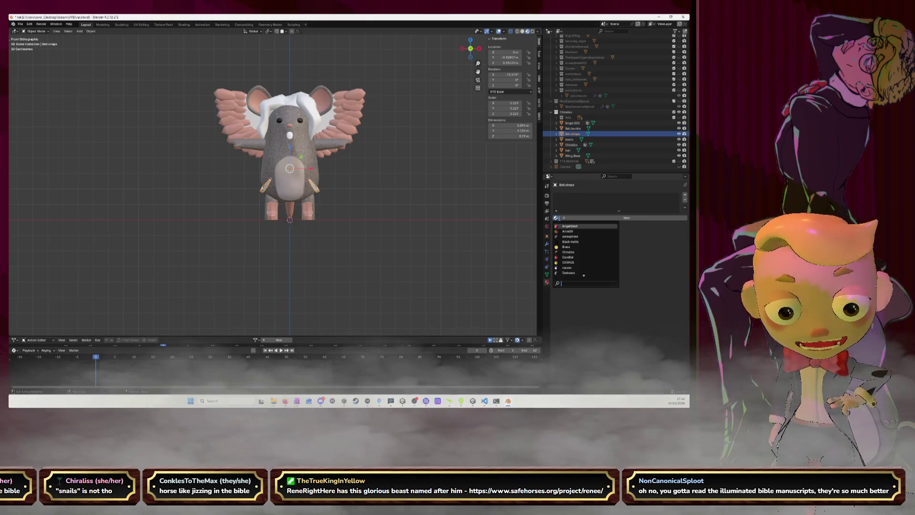
text(chira)
key(Return)
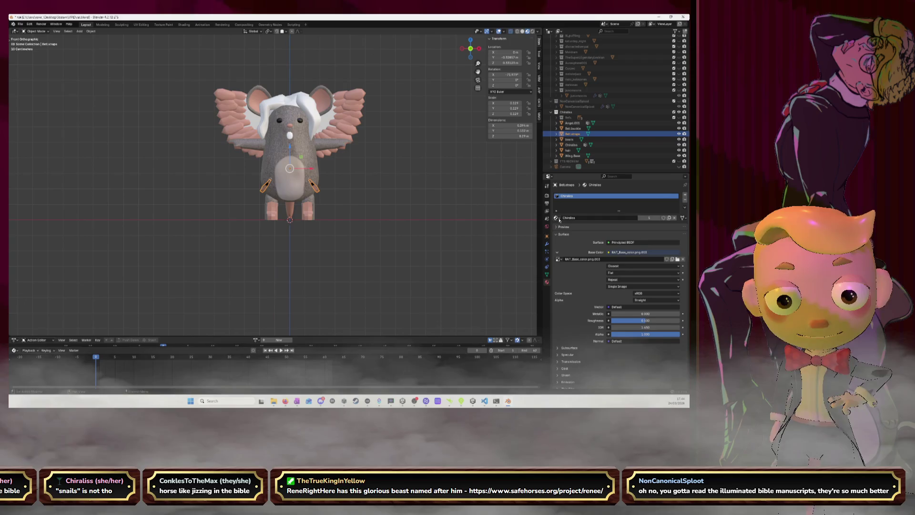
Give the hair the Chiraliss material.
click(572, 145)
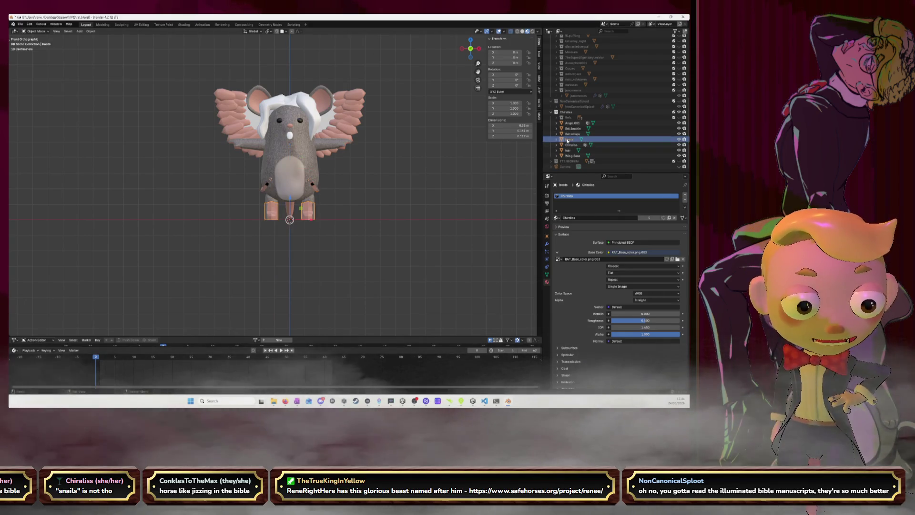
click(567, 150)
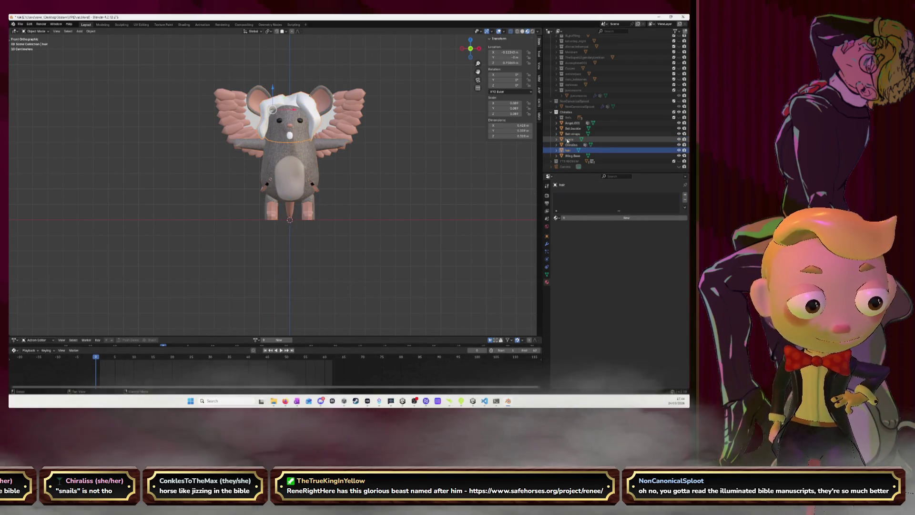
click(556, 218)
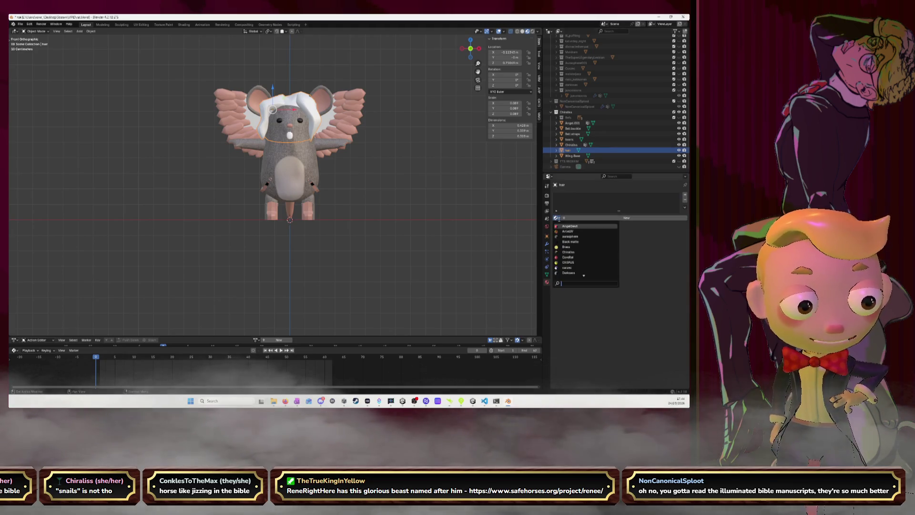
key(Return)
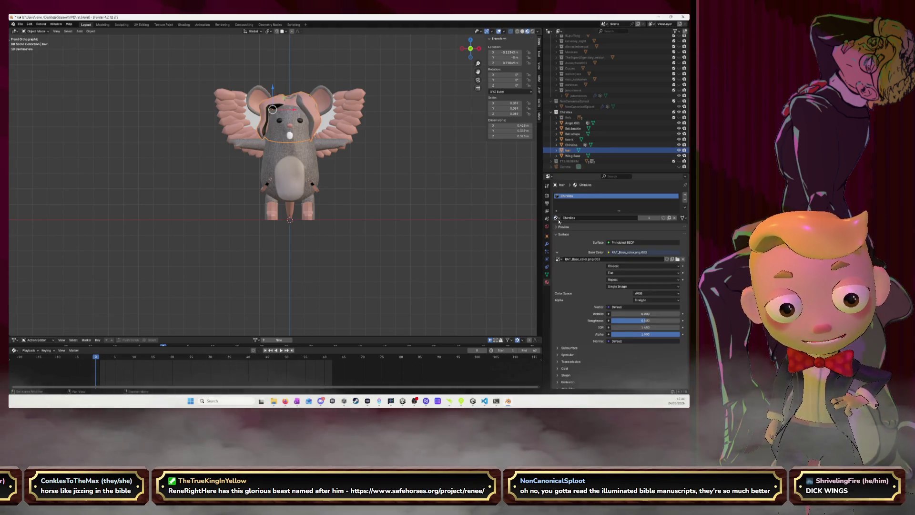
click(569, 156)
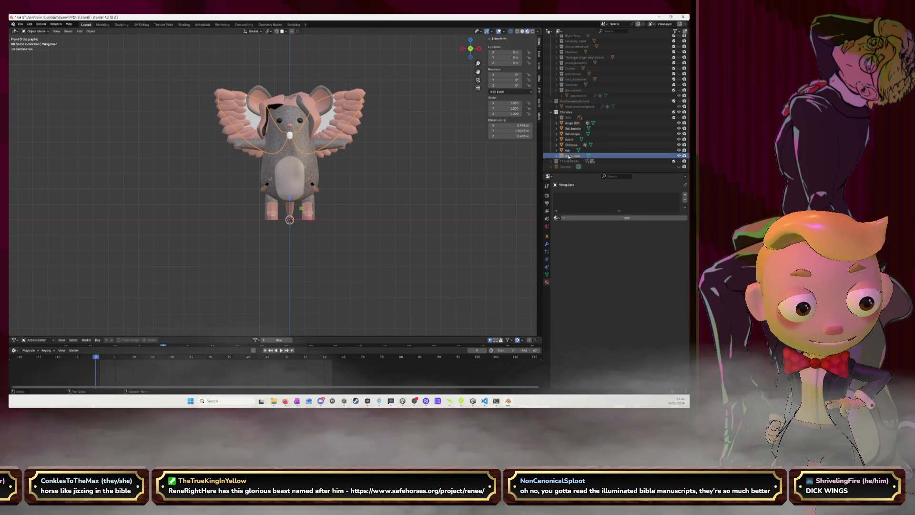
Assign Chiraliss to Wing.Base, then start play mode in Unity.
click(556, 218)
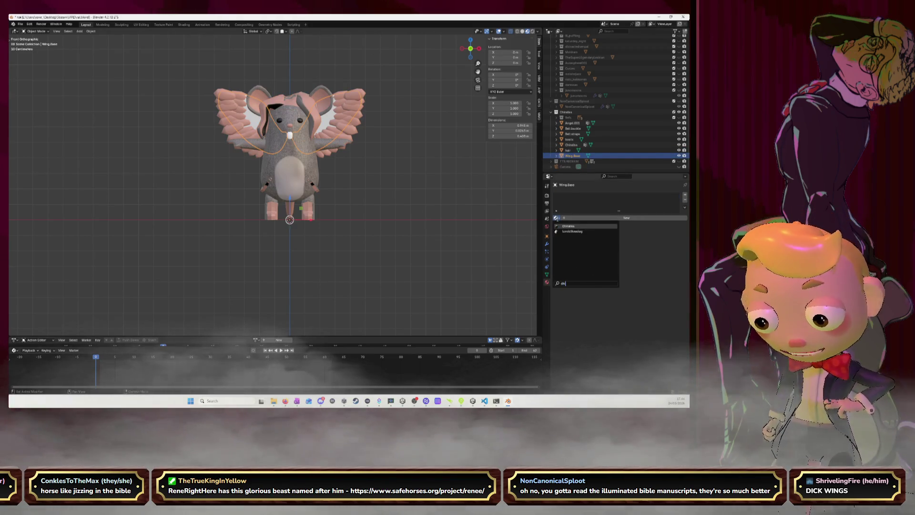
key(Return)
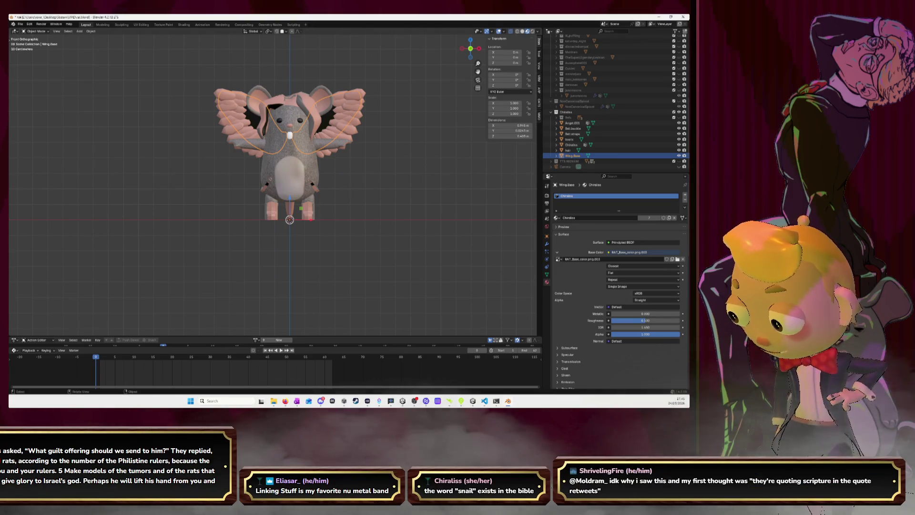
key(alt+Tab)
click(341, 30)
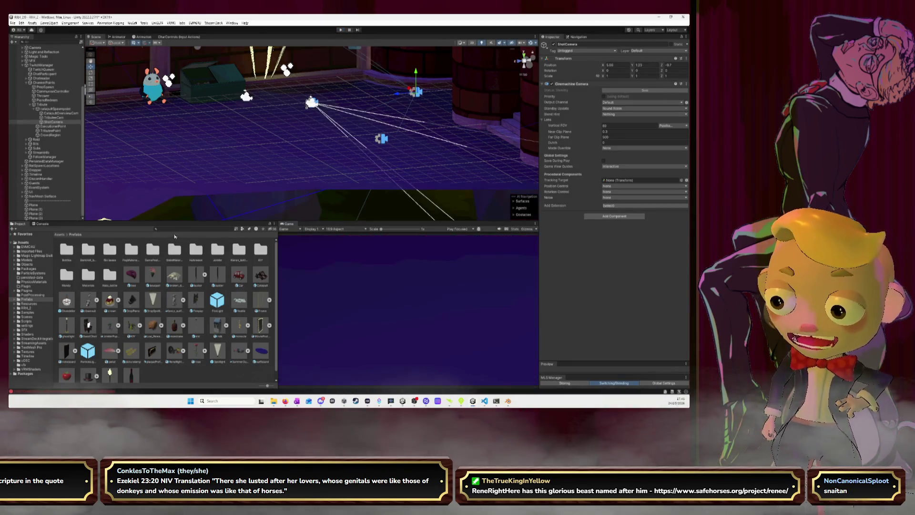
Set sacrificeDuration on line 34 of Tribute.cs to 120f, save, and return to Unity.
key(alt+Tab)
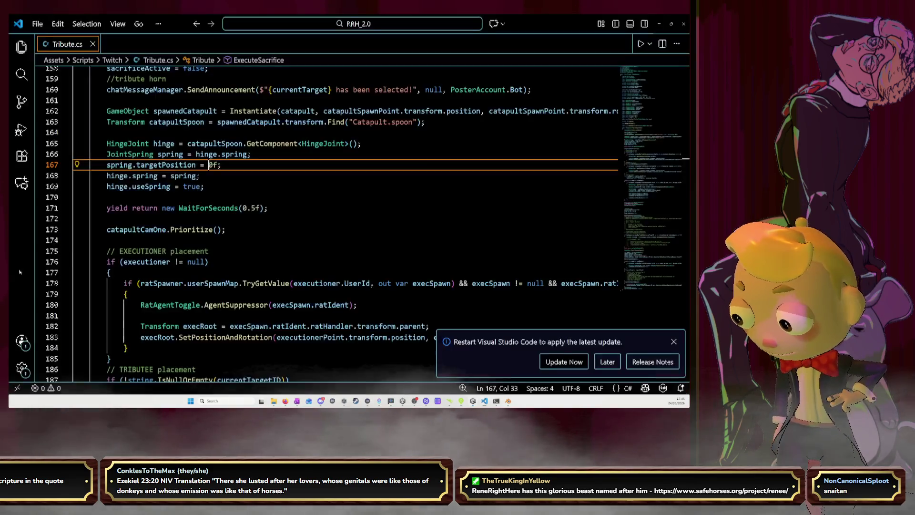
scroll(248, 225, up, 2)
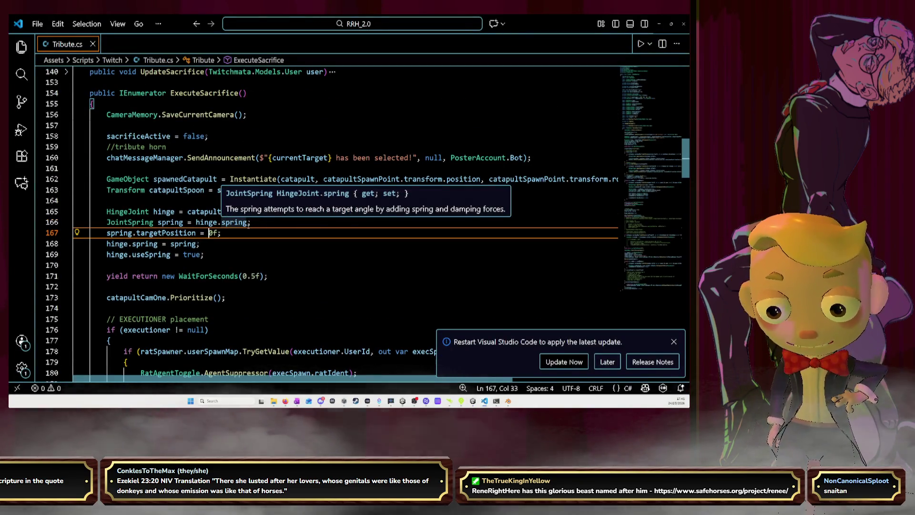
scroll(249, 225, up, 20)
scroll(248, 225, up, 4)
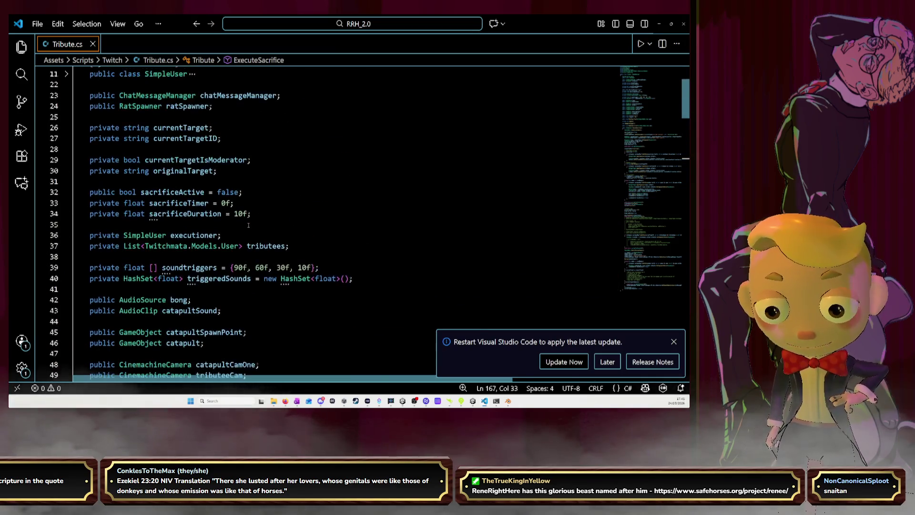
click(238, 213)
text(2)
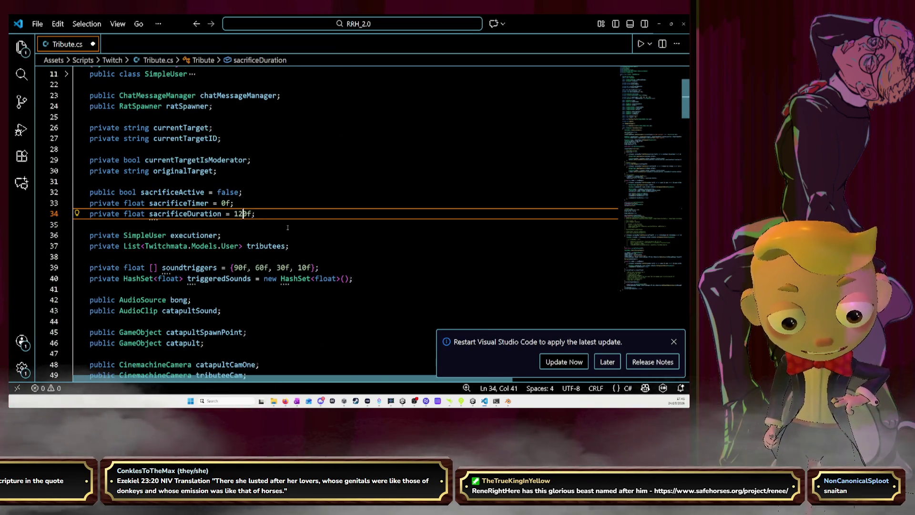
key(ctrl+s)
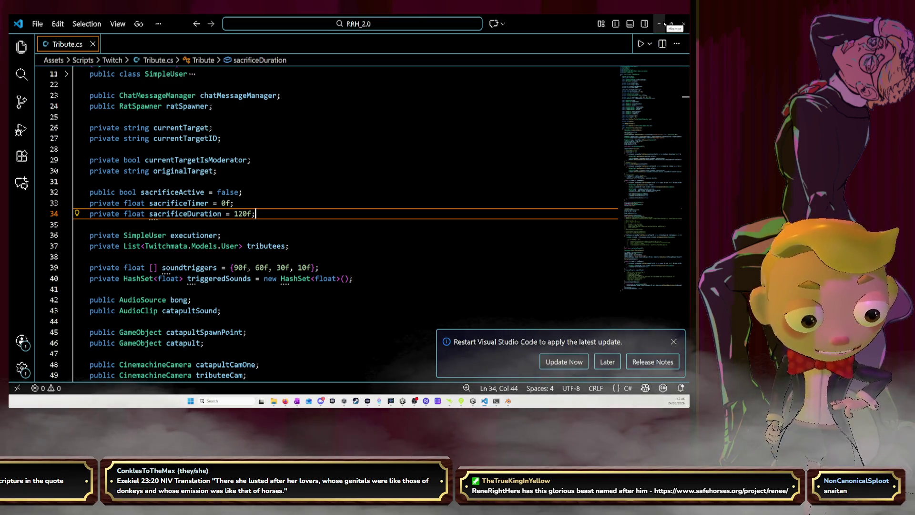
click(665, 24)
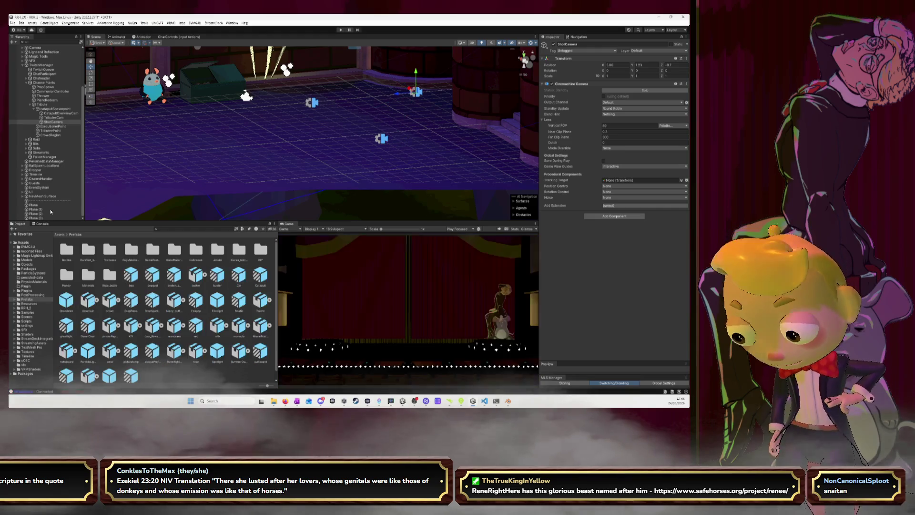
Review the Console logs, enlarge the Scene view, and select TwitchManager to show its settings.
click(41, 223)
scroll(82, 280, up, 6)
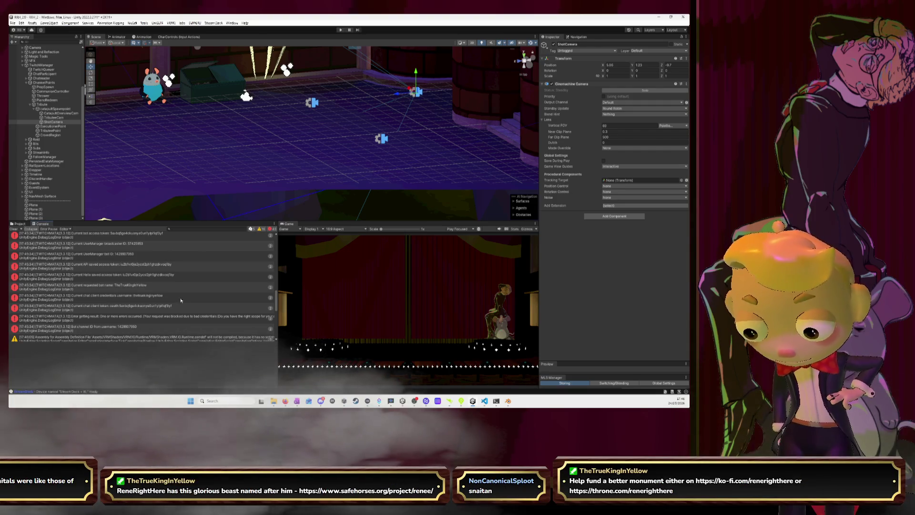
scroll(181, 300, down, 5)
scroll(181, 300, down, 5)
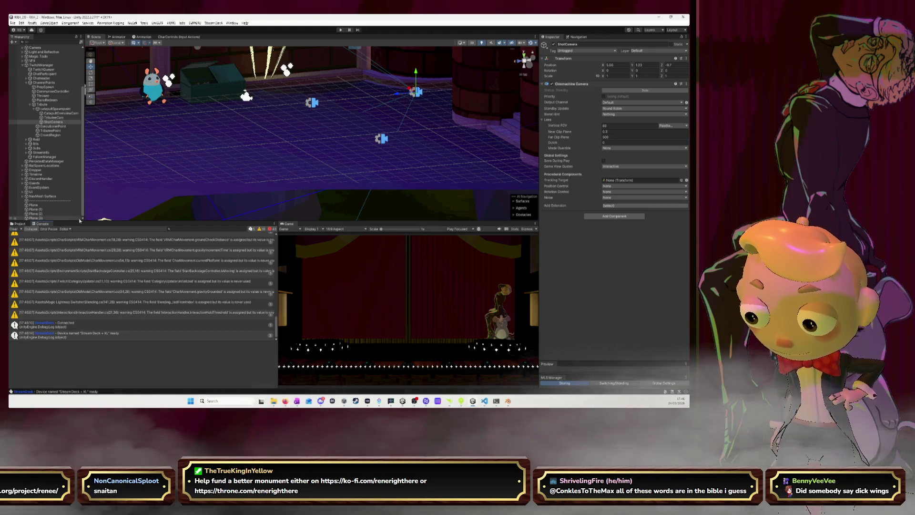
drag(80, 220, 74, 285)
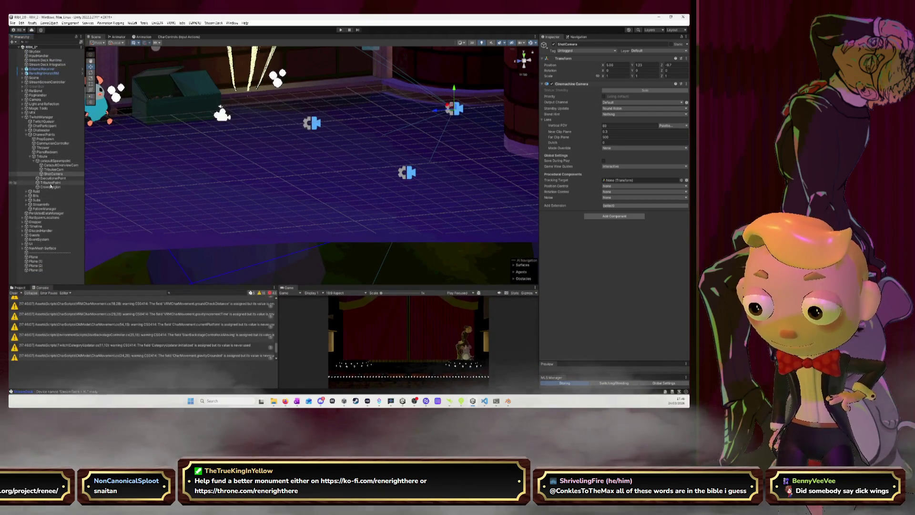
click(41, 117)
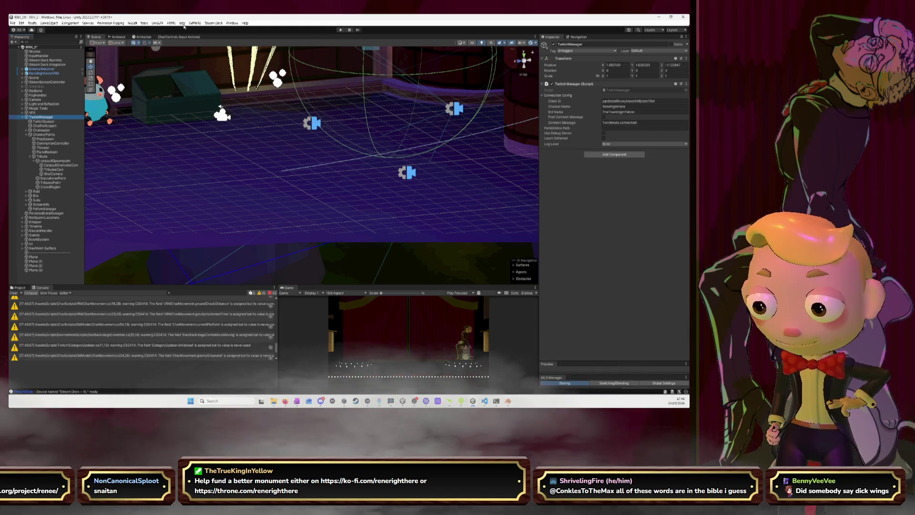
click(236, 23)
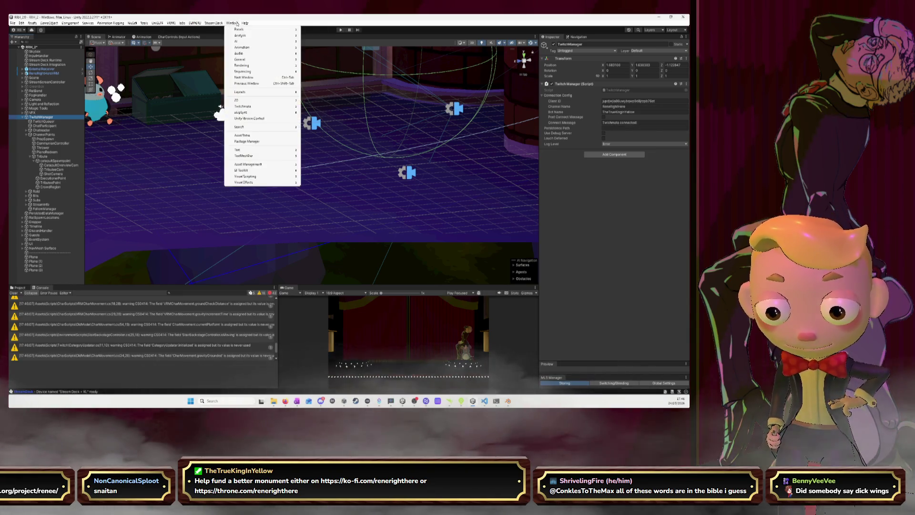
mouse_move(250, 106)
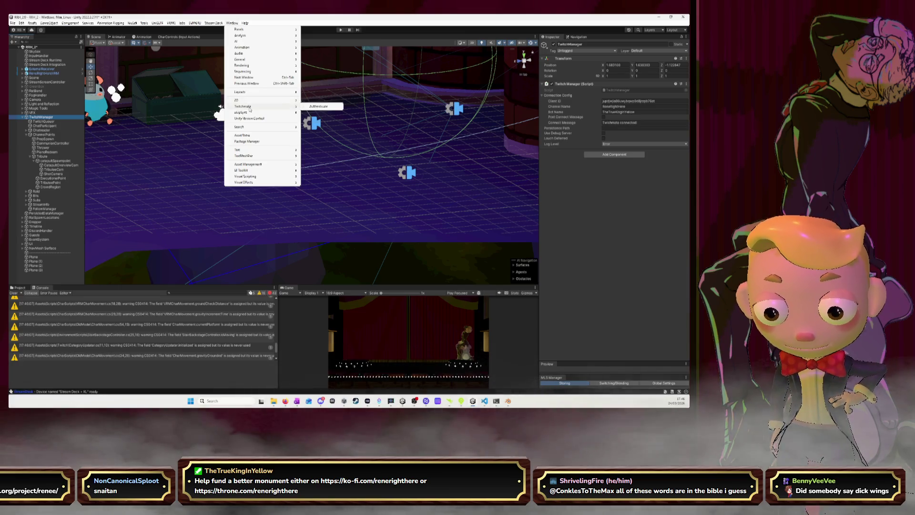
click(314, 106)
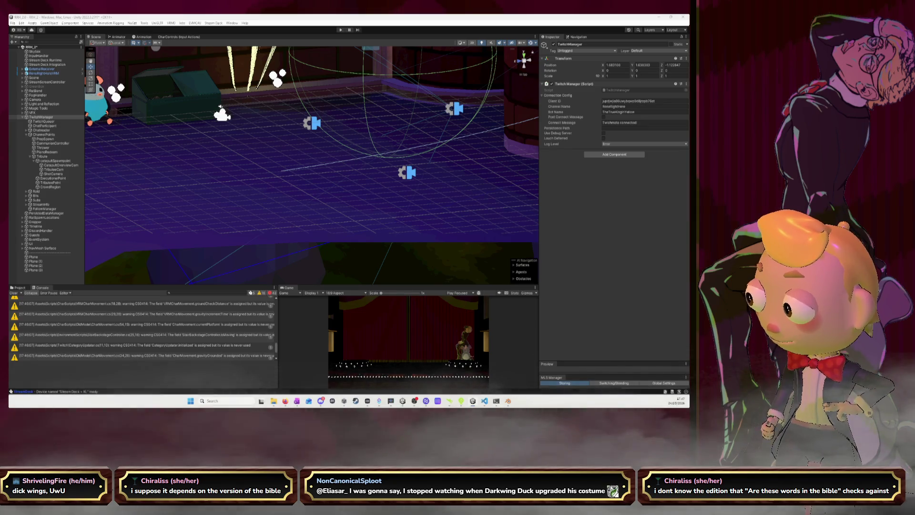
Play-test with TwitchManager selected, review the port errors, stop, and deactivate DiscordHandler.
click(41, 116)
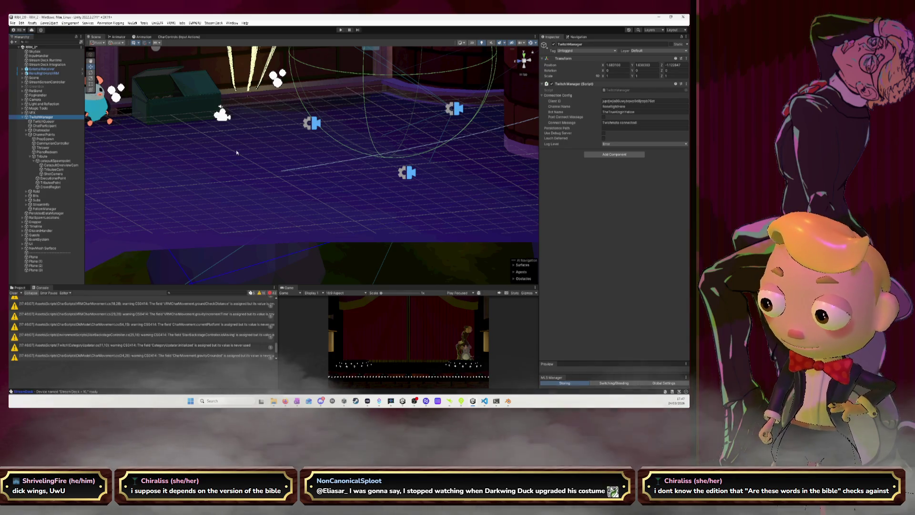
click(340, 30)
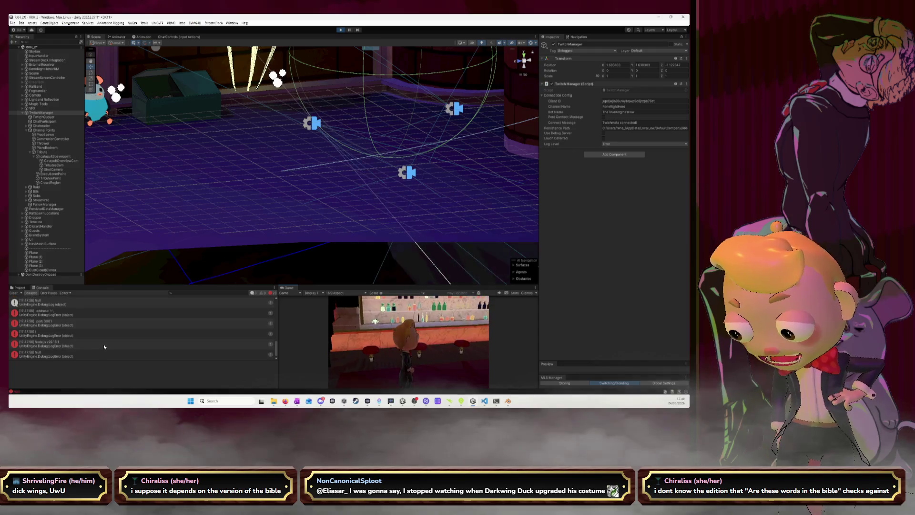
scroll(100, 352, up, 3)
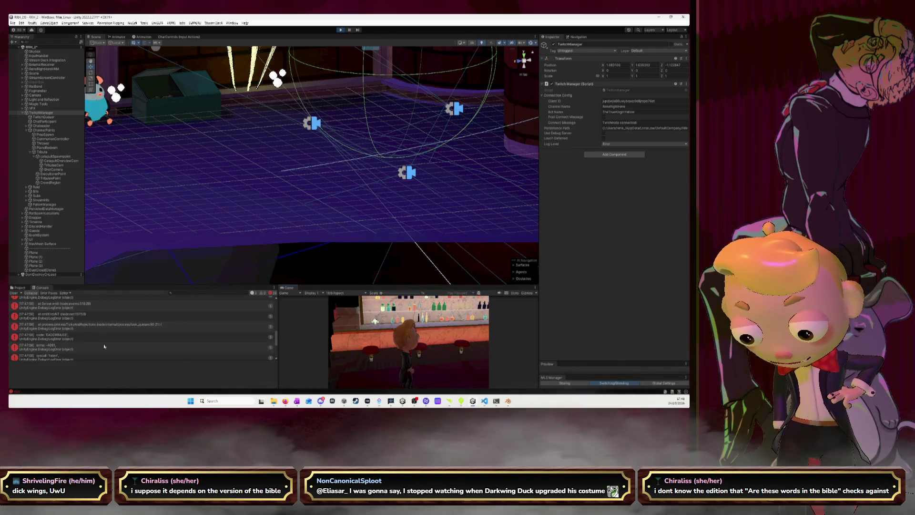
scroll(104, 346, up, 2)
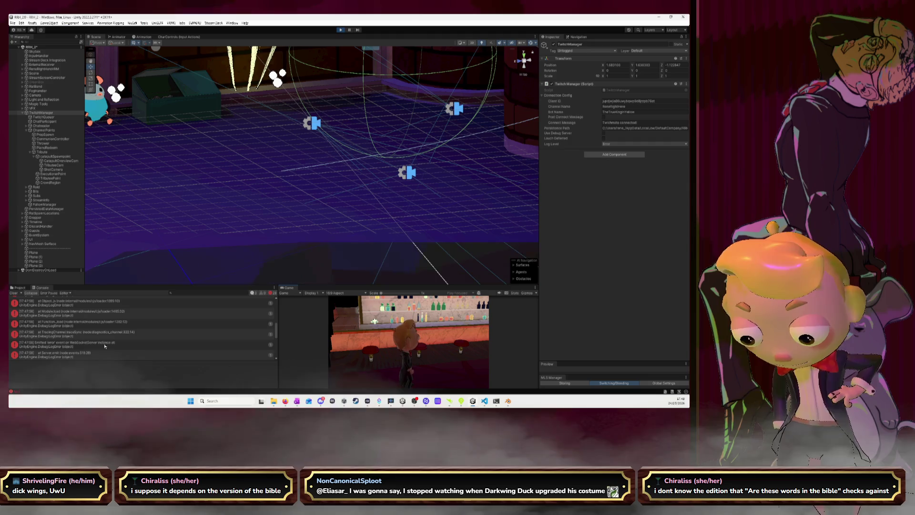
scroll(104, 347, down, 5)
scroll(104, 347, up, 5)
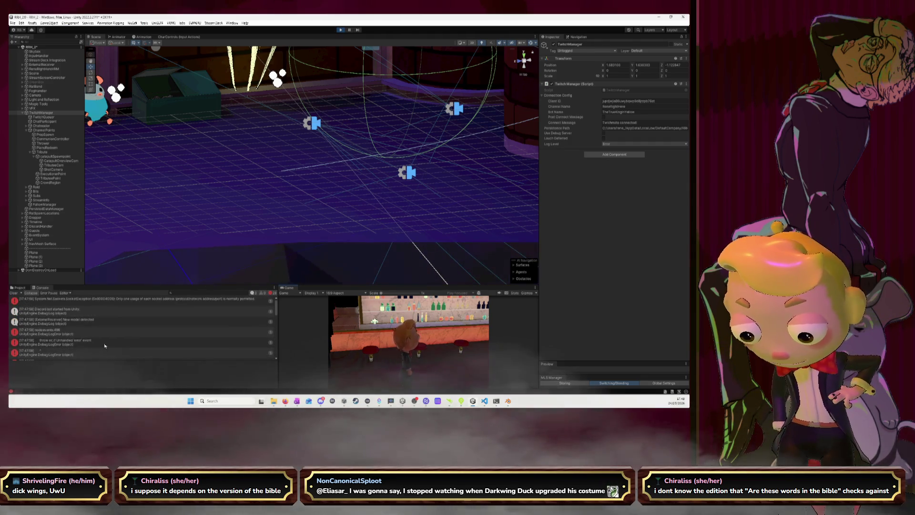
click(340, 30)
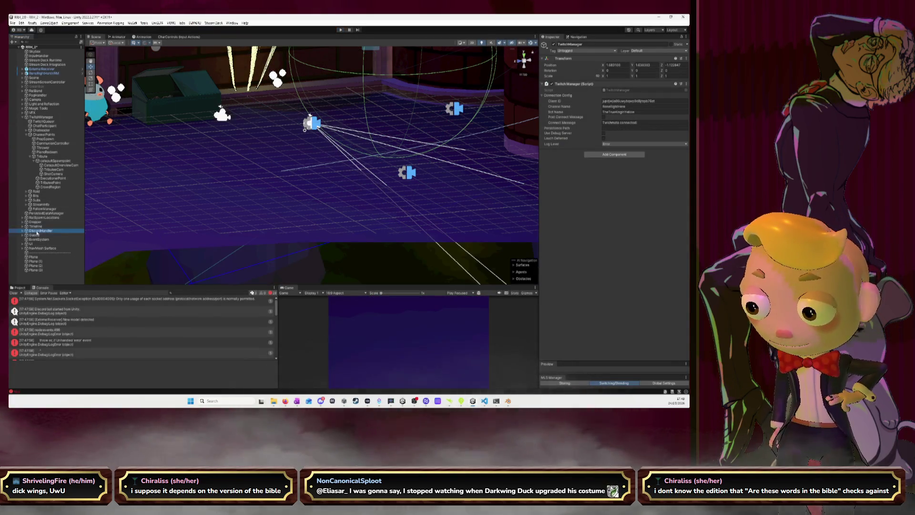
key(alt+shift+a)
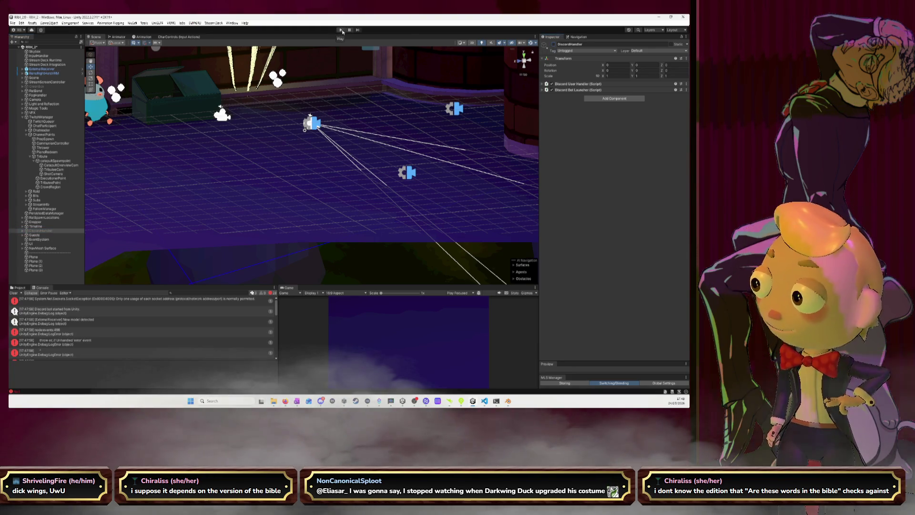
click(340, 30)
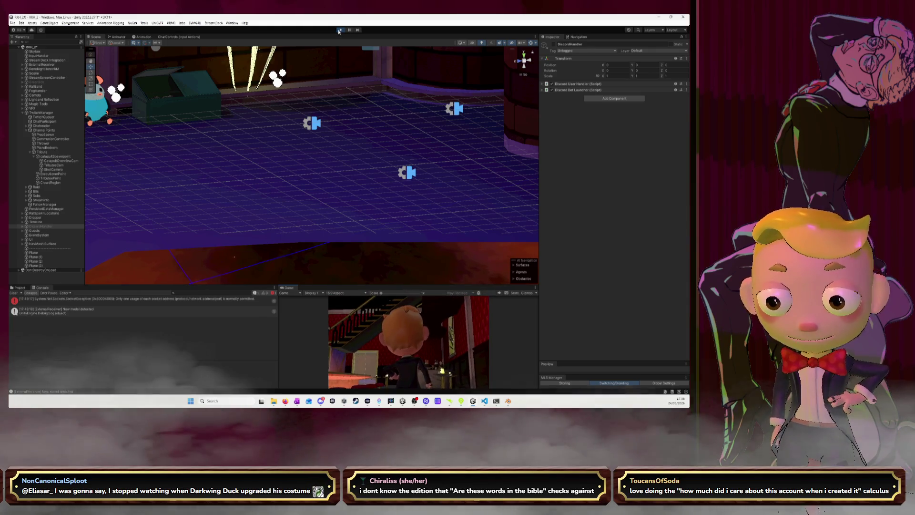
click(340, 30)
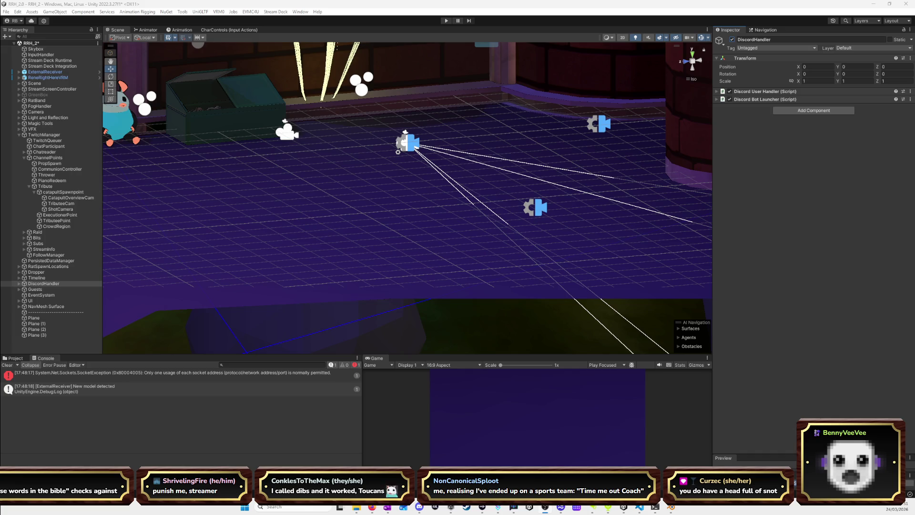
key(alt+Tab)
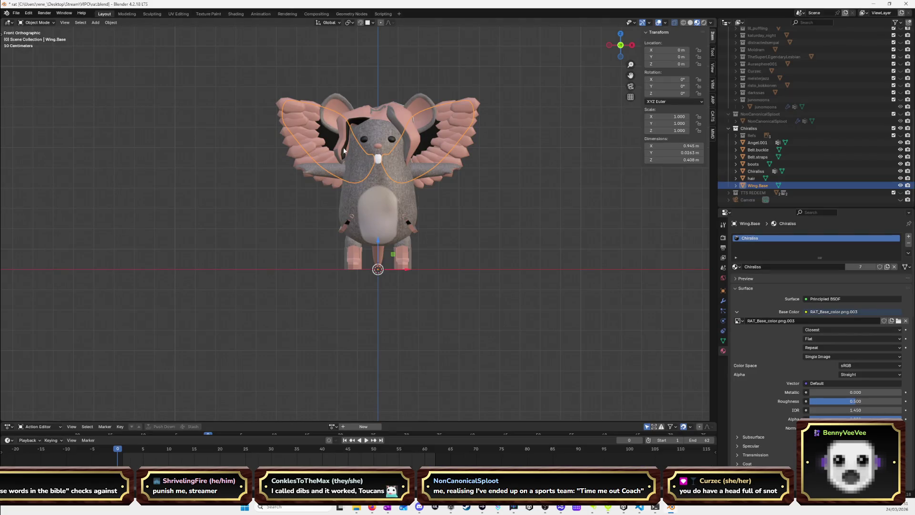
Select all of the rat's Chiraliss parts and switch to the UV Editing workspace.
scroll(516, 177, up, 5)
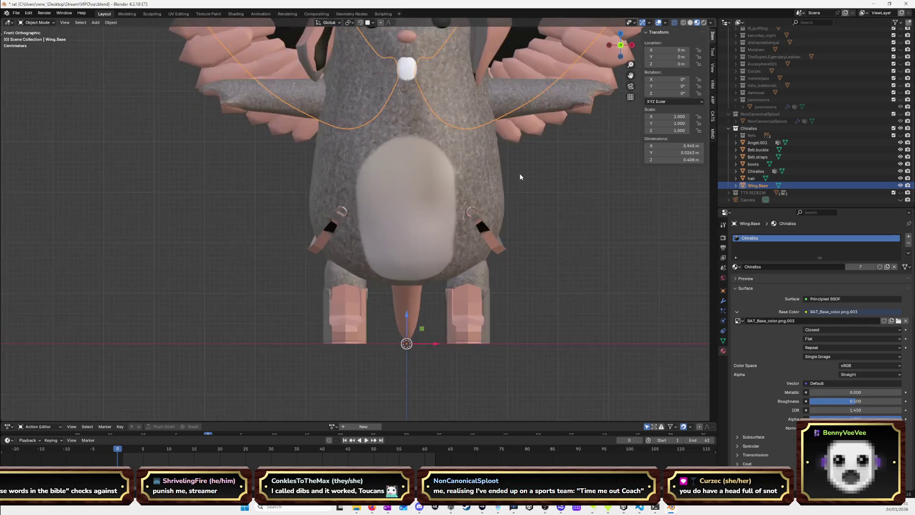
scroll(573, 153, down, 3)
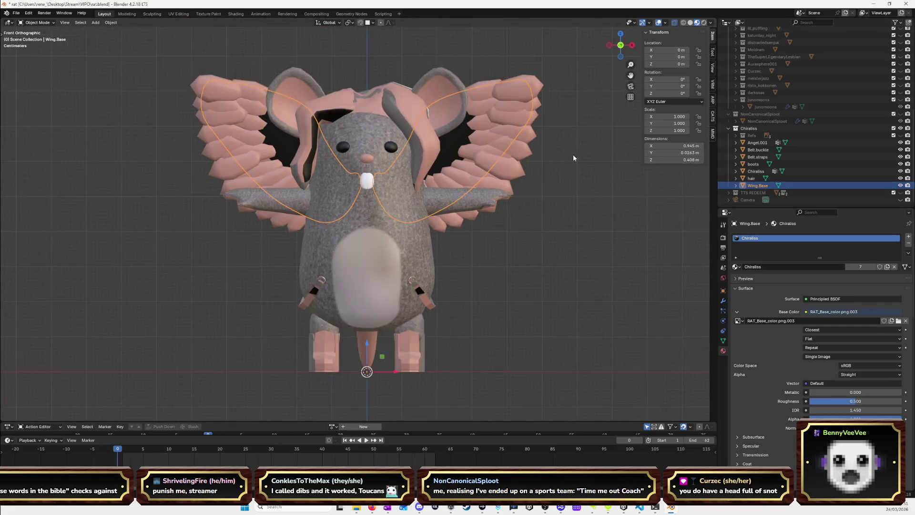
click(534, 282)
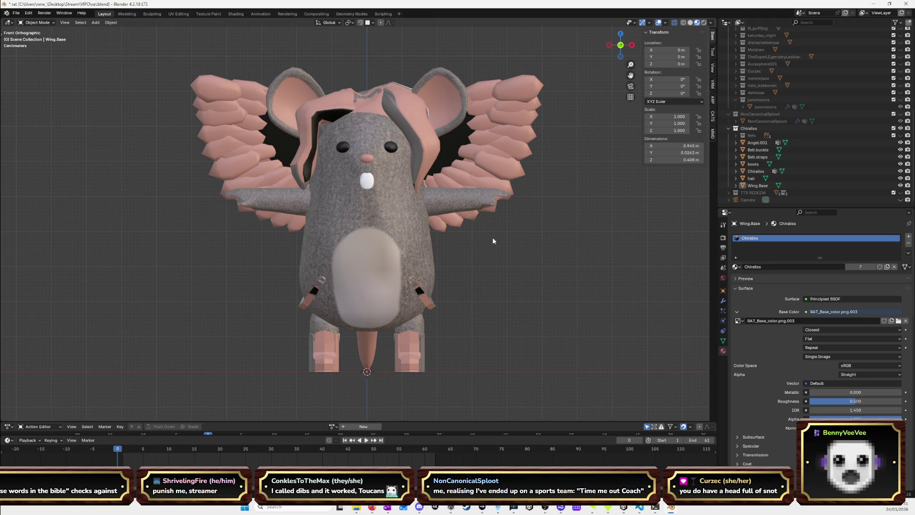
key(a)
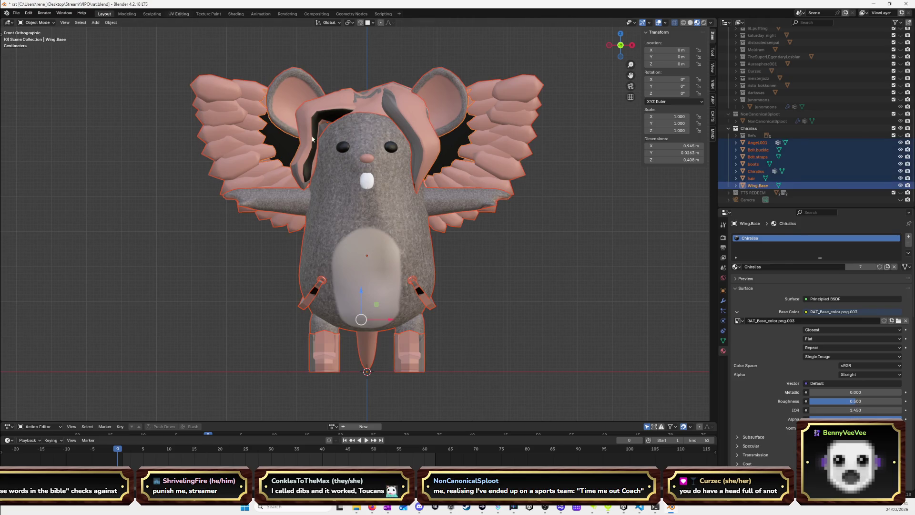
key(ctrl+Page_Down)
key(ctrl+Page_Down)
key(ctrl+Page_Down)
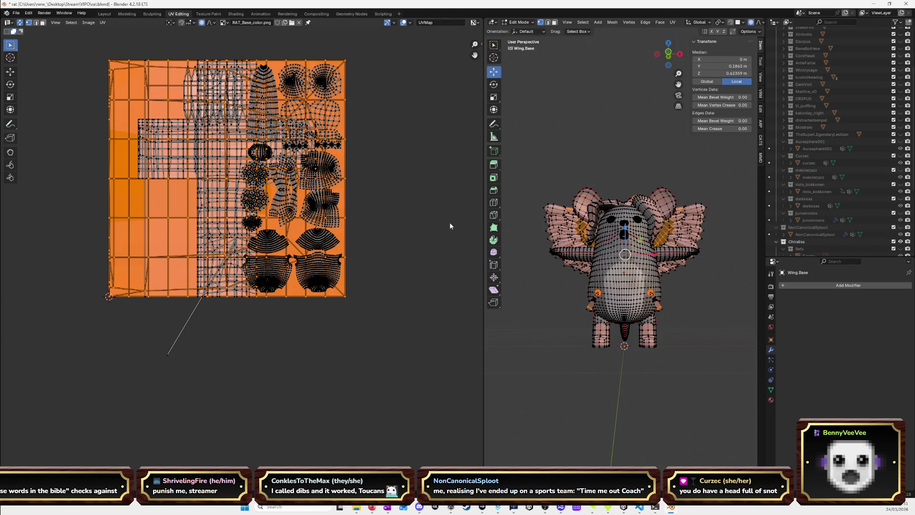
With proportional editing off and face selection on, move a vertical UV strip outside the texture square.
click(82, 312)
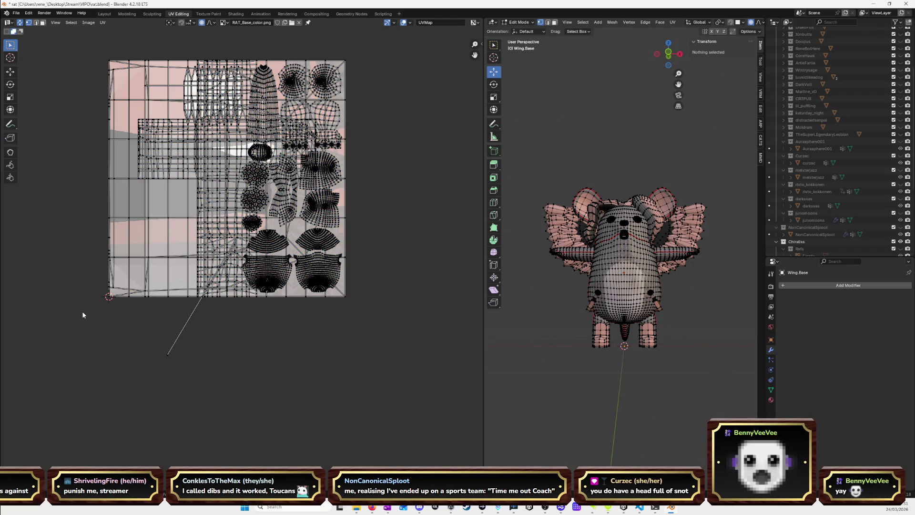
click(141, 247)
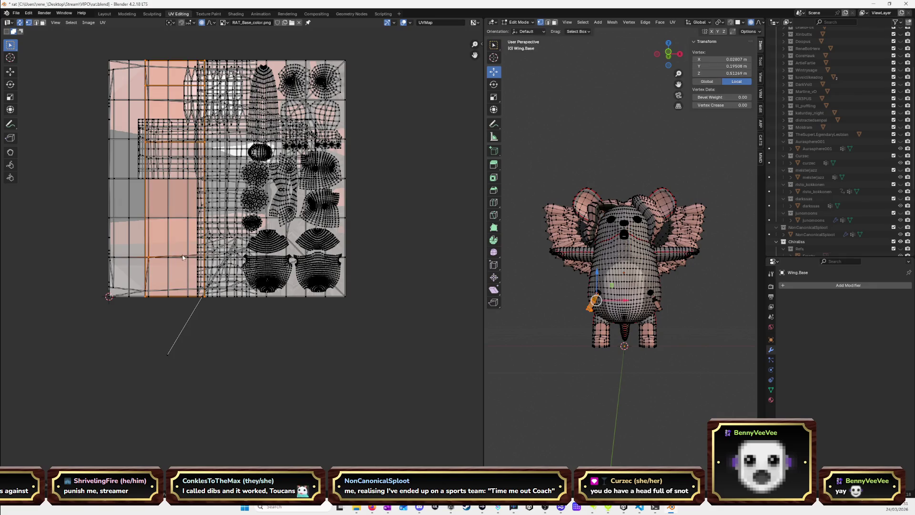
scroll(141, 247, down, 3)
key(g)
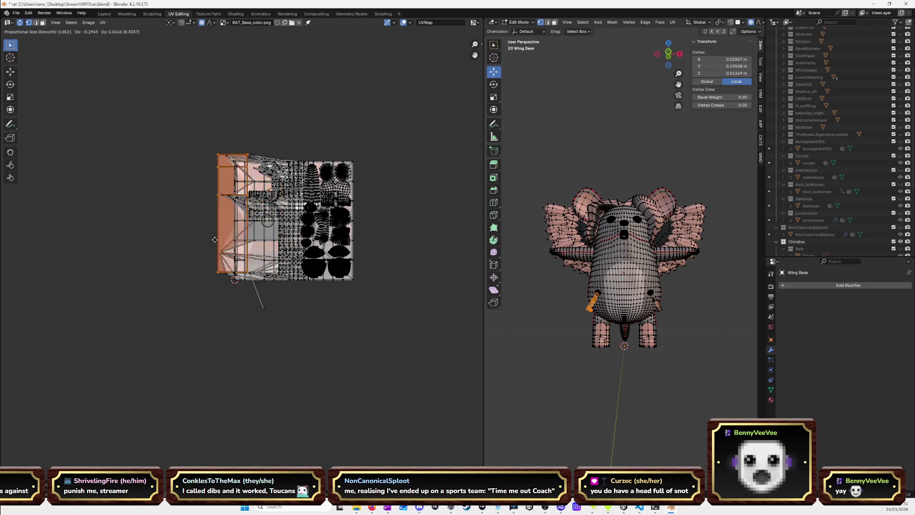
right_click(199, 182)
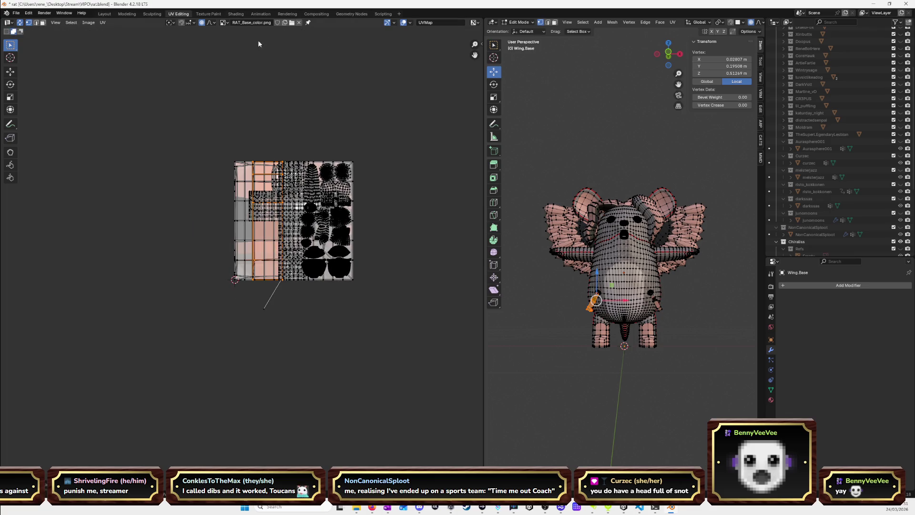
click(202, 22)
key(g)
key(Escape)
click(43, 23)
key(g)
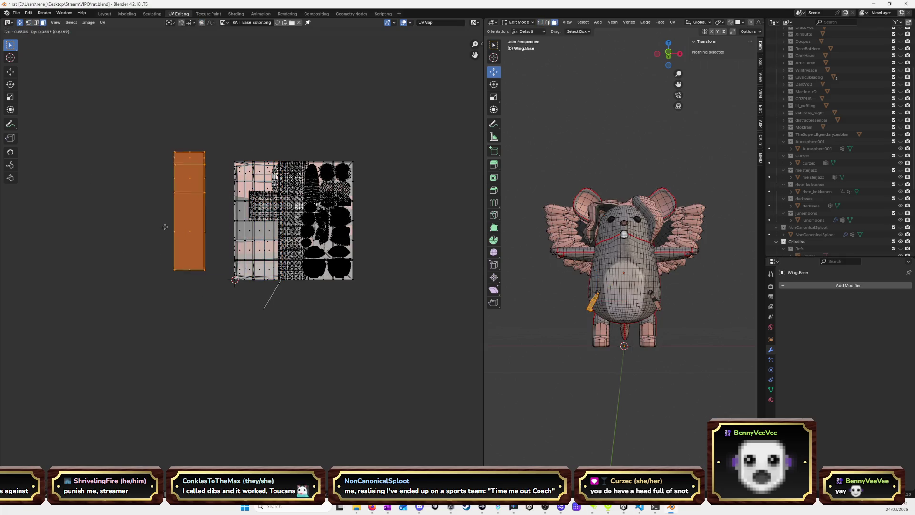
click(182, 116)
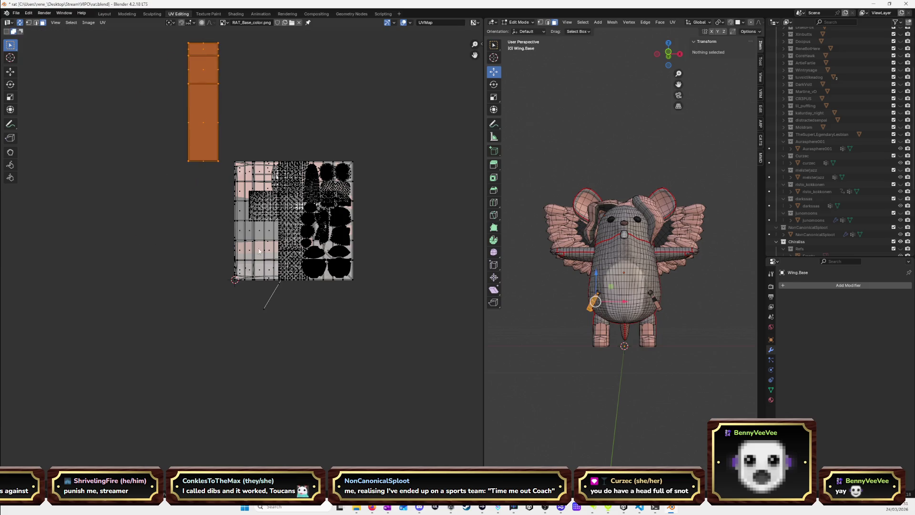
Move the large UV grid out of the texture square beside the strip.
click(263, 255)
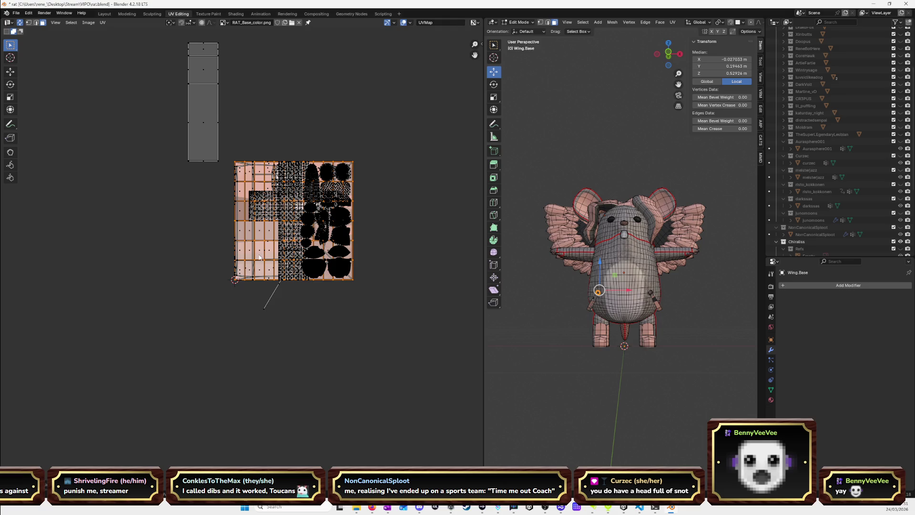
key(g)
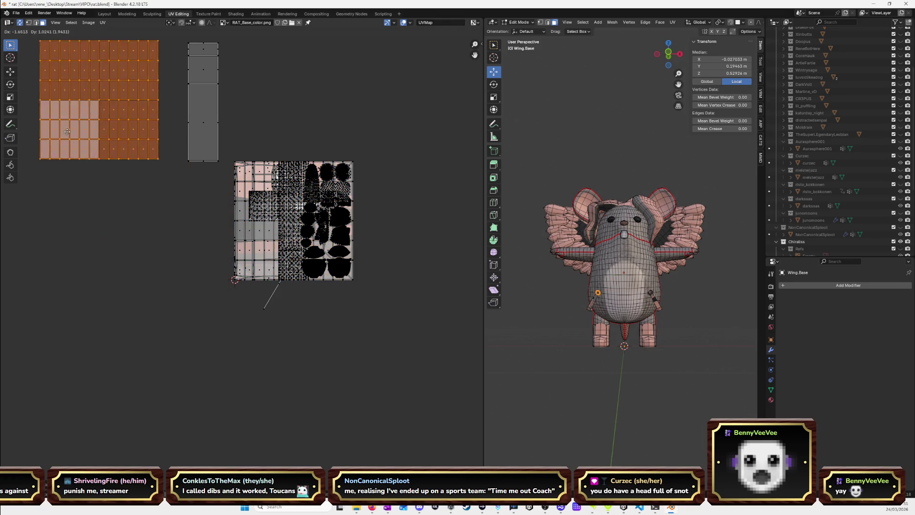
click(93, 134)
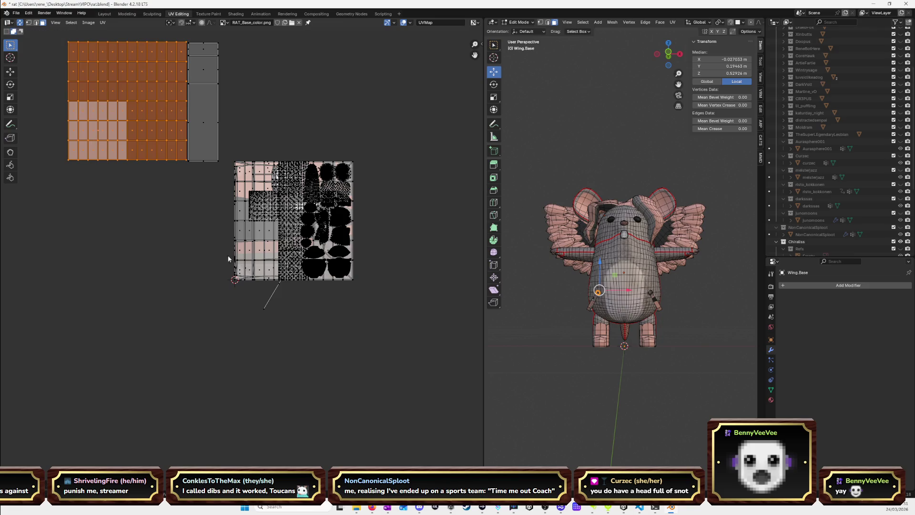
click(253, 244)
right_click(557, 260)
scroll(618, 305, up, 5)
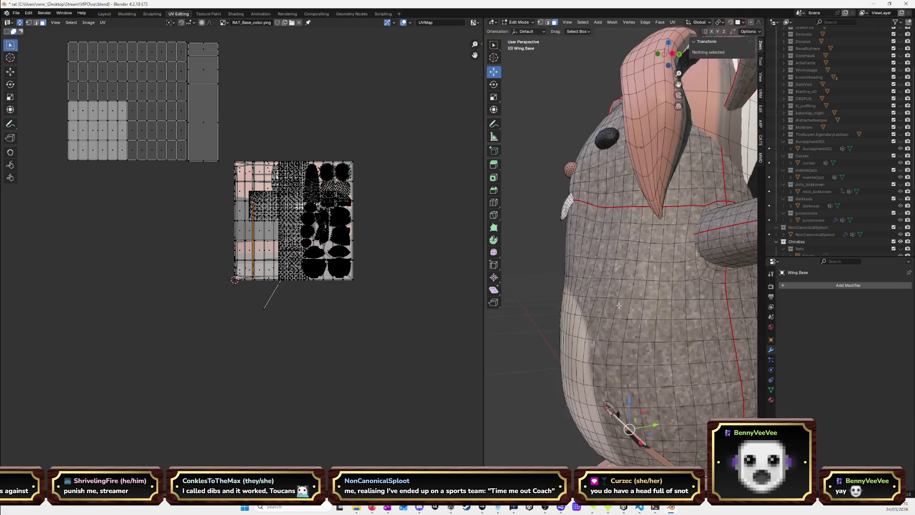
mouse_move(618, 305)
mouse_down()
mouse_move(602, 293)
mouse_move(676, 310)
mouse_up()
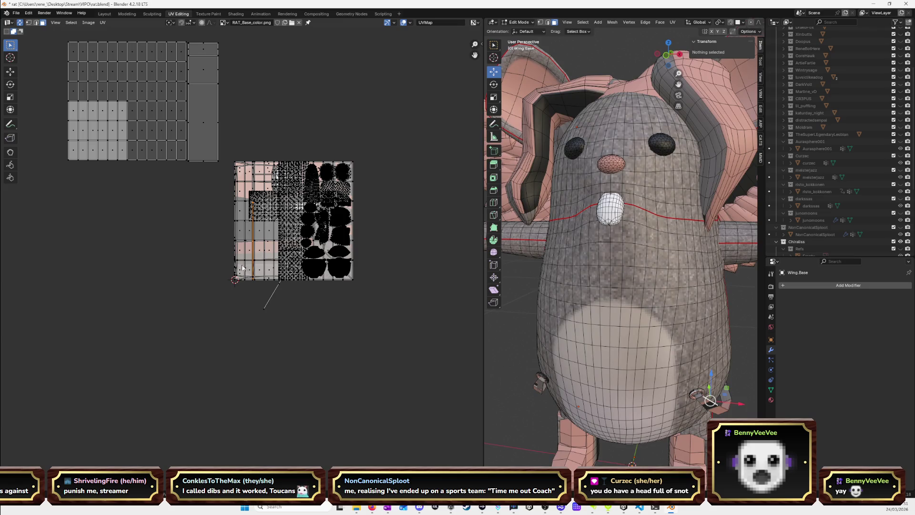
Select a wing piece's whole island and place it left of the atlas.
click(252, 236)
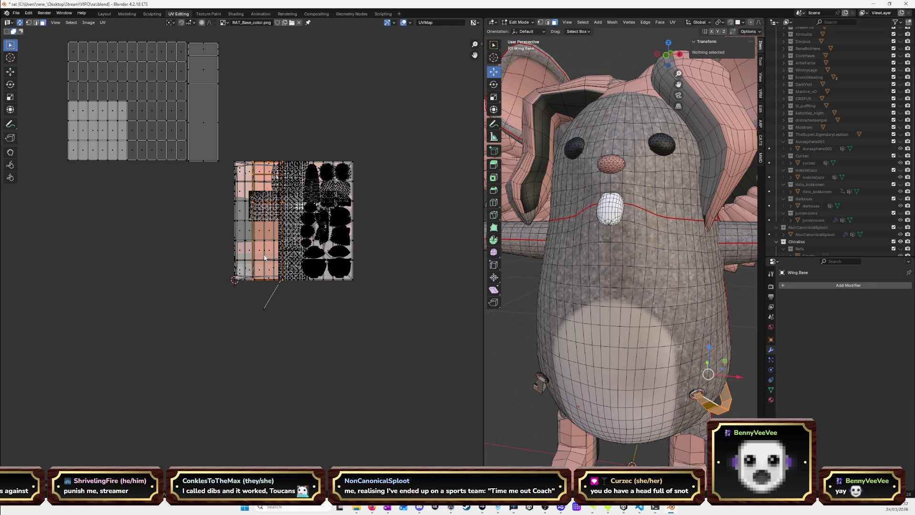
click(222, 273)
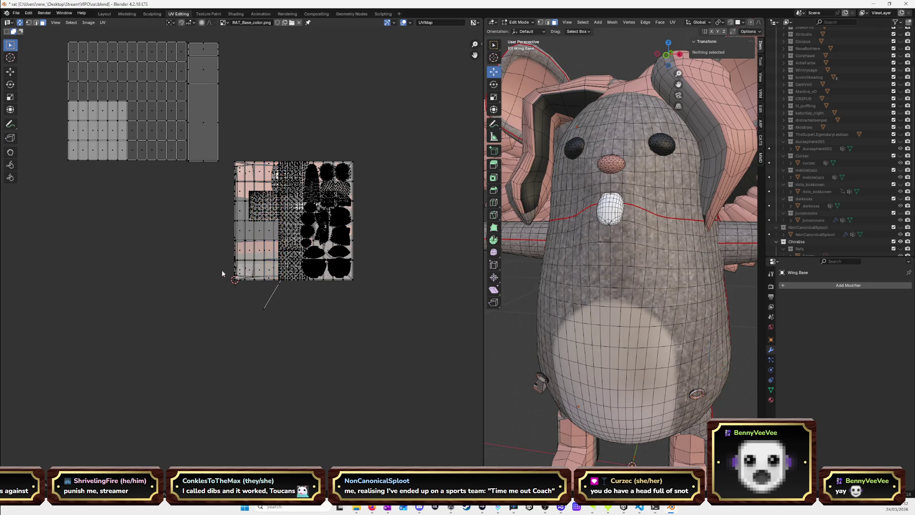
click(259, 248)
key(l)
key(g)
click(176, 283)
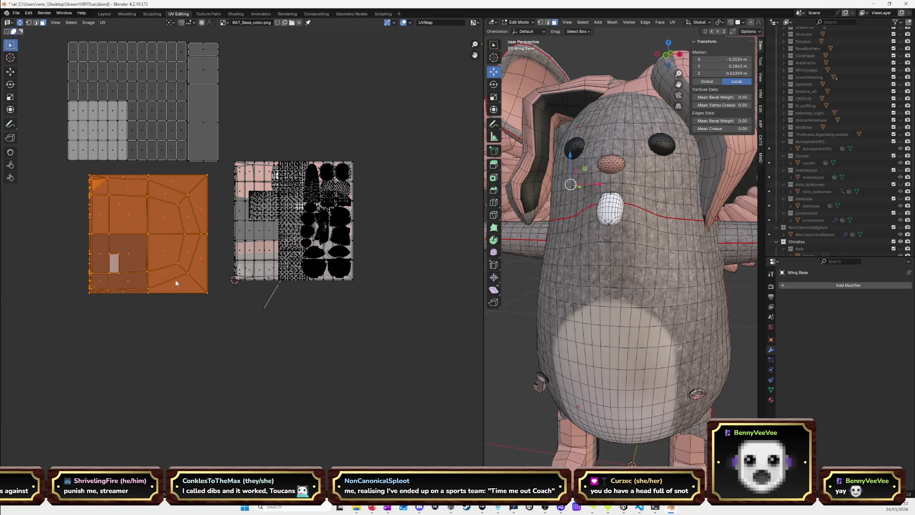
Move the wing island further down-left and the grid island down-right.
scroll(580, 321, down, 5)
drag(650, 287, 505, 279)
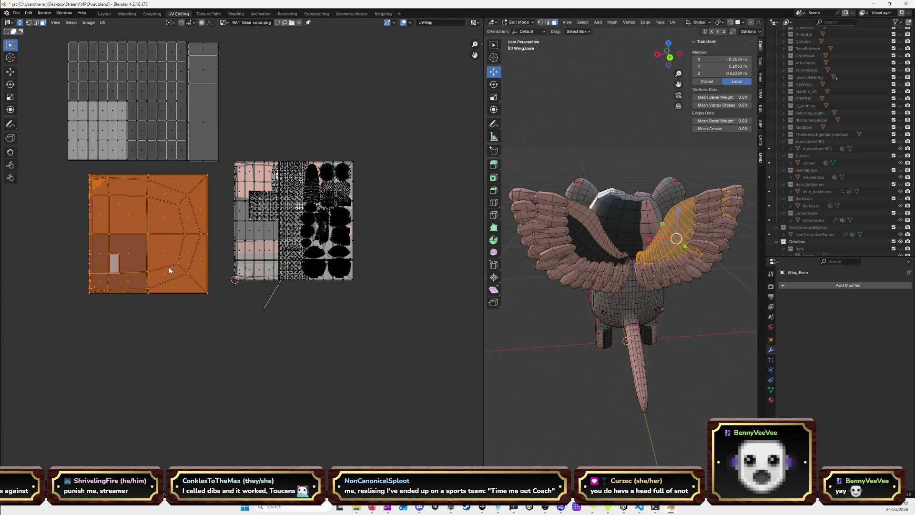
key(g)
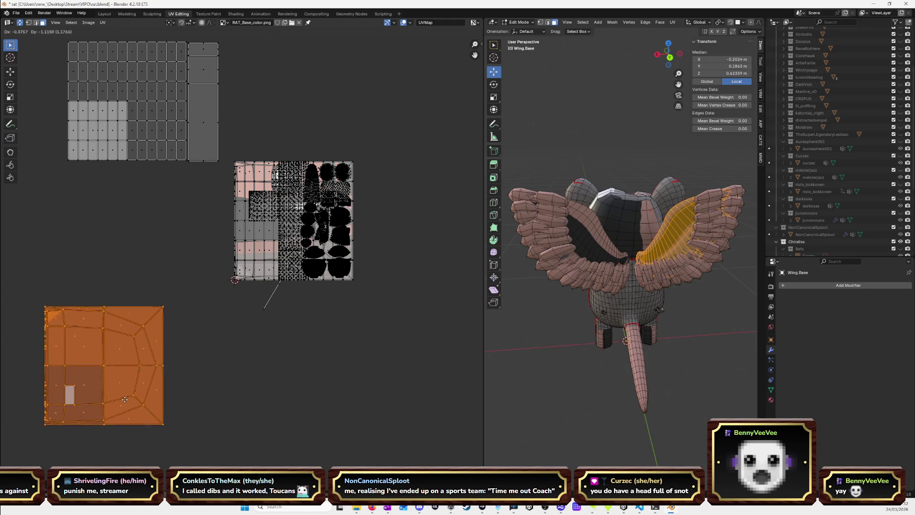
click(122, 394)
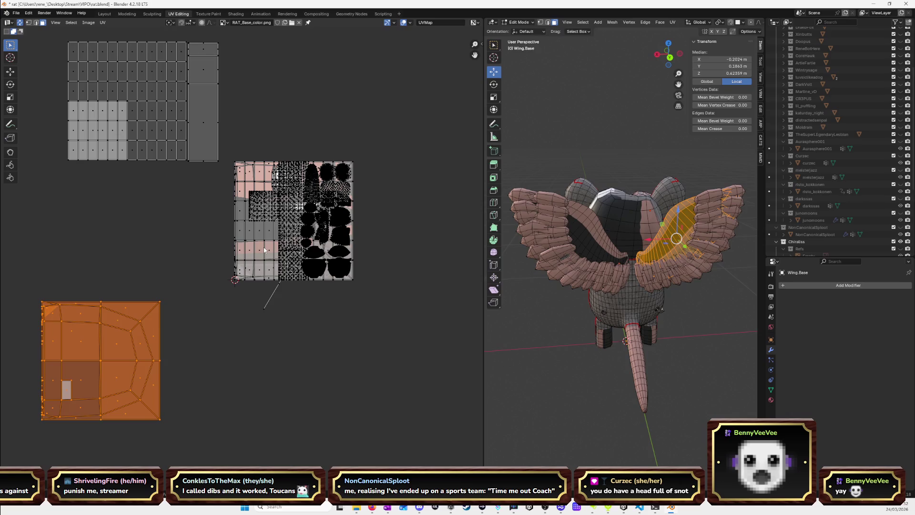
click(265, 249)
key(g)
click(281, 392)
Undo the last two island moves and place the thin strip island left of the atlas.
drag(668, 53, 615, 55)
mouse_move(524, 334)
mouse_down()
mouse_move(560, 302)
mouse_move(493, 302)
mouse_up()
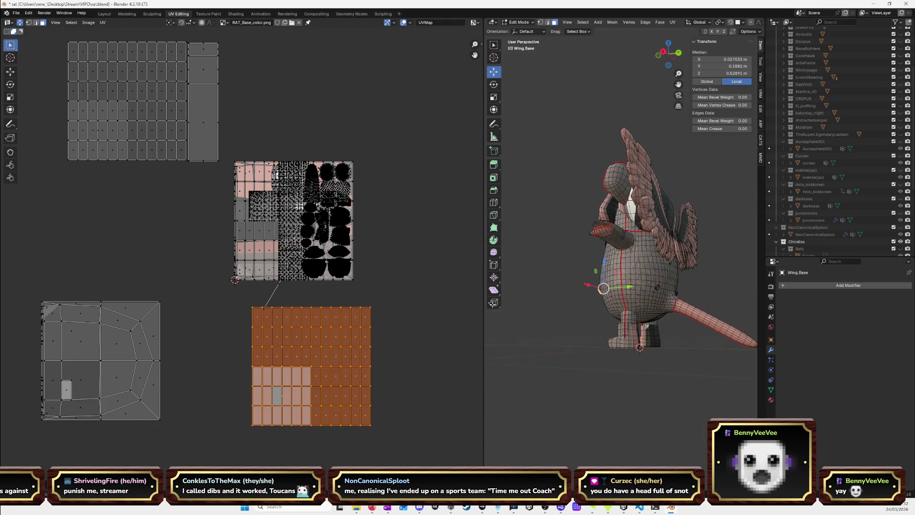
key(ctrl+z)
key(ctrl+z)
key(ctrl+z)
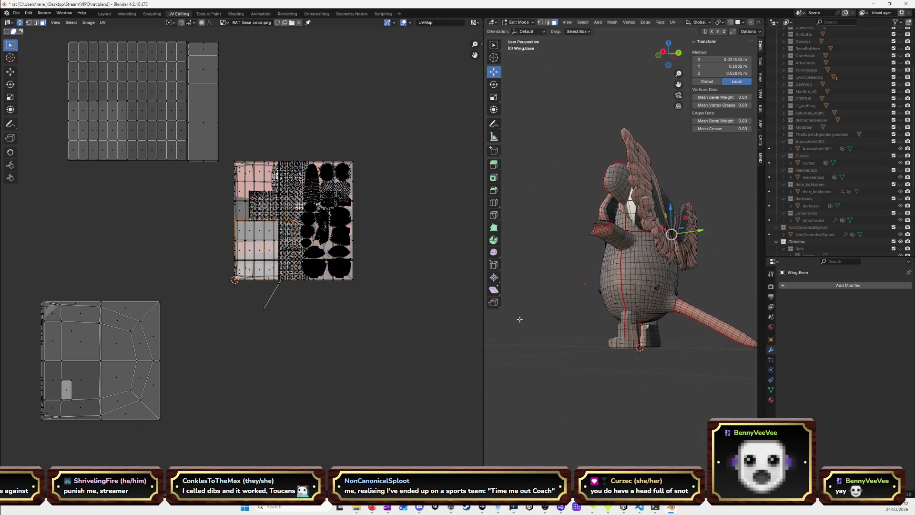
key(ctrl+z)
key(ctrl+z)
key(ctrl+z)
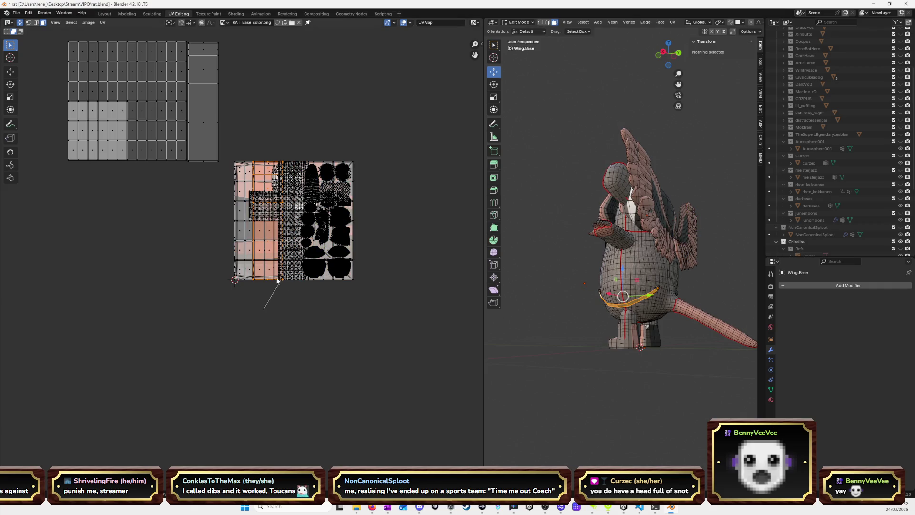
key(g)
click(82, 278)
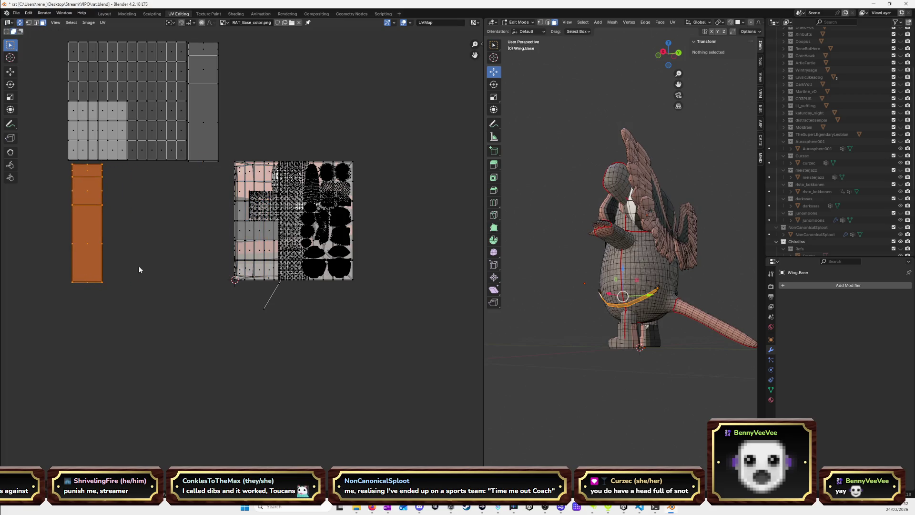
Place the wing island at the lower left below the atlas and the grid island left of it.
key(l)
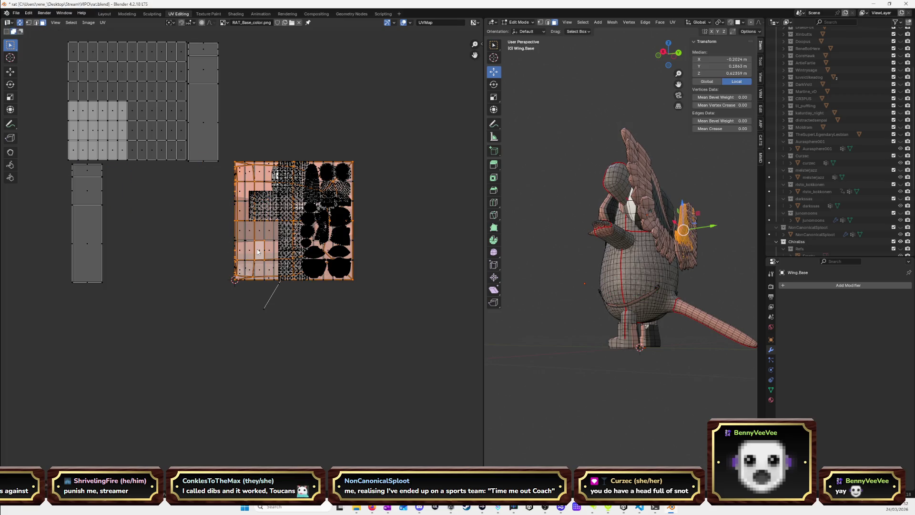
key(g)
click(93, 392)
key(l)
key(g)
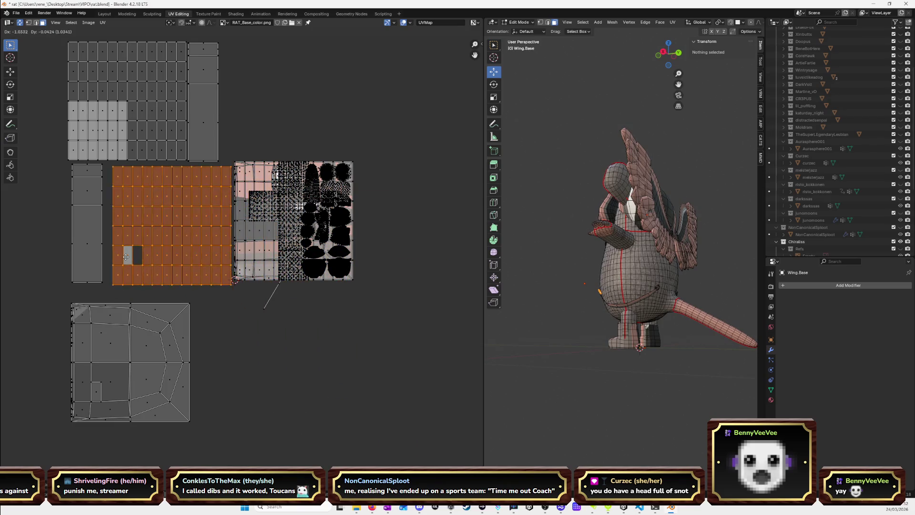
click(118, 255)
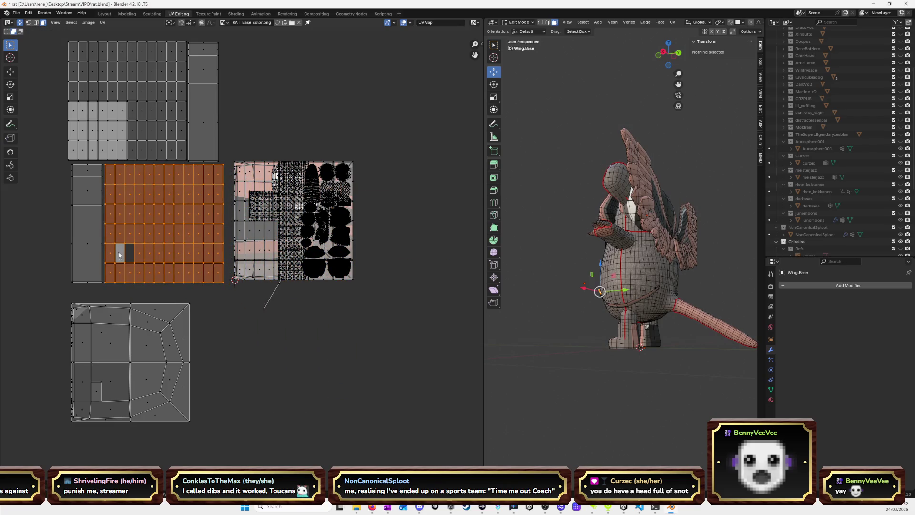
Select the upper grid, right column, lower grid, left column and textured islands in turn.
click(156, 135)
key(l)
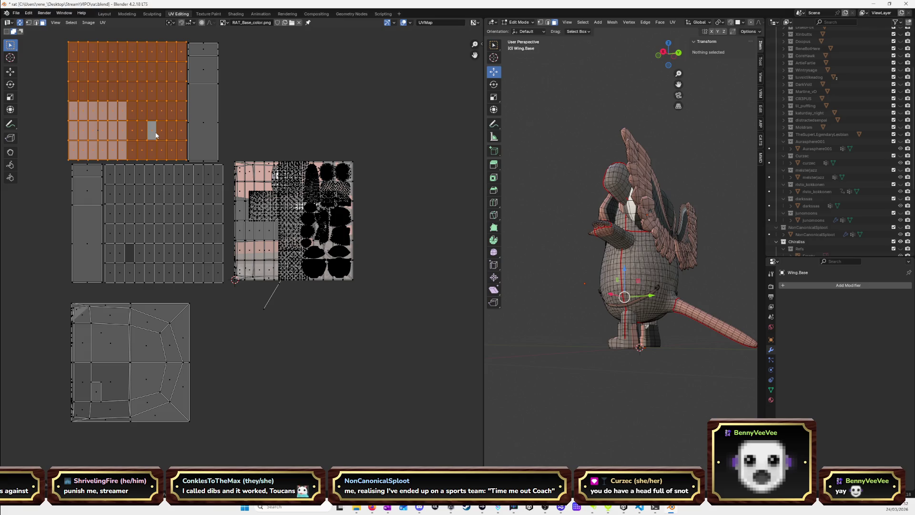
click(208, 118)
key(l)
click(150, 198)
key(l)
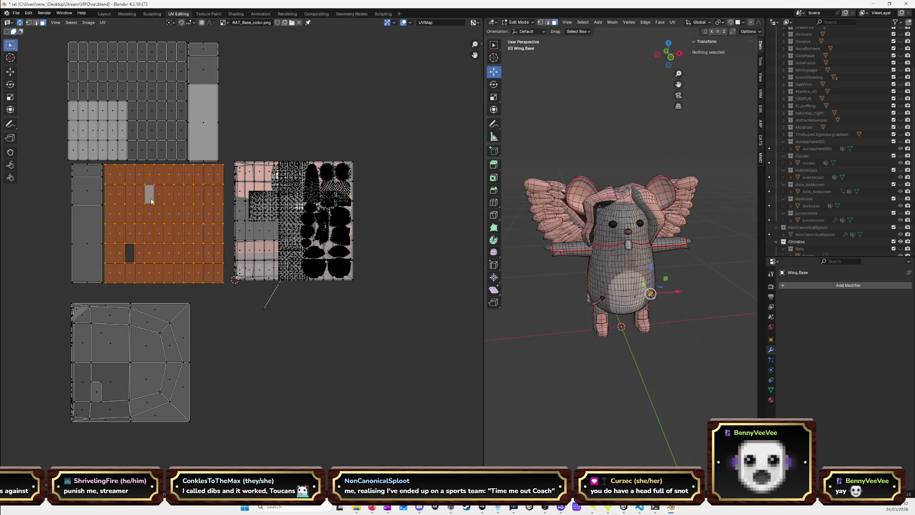
click(86, 203)
key(l)
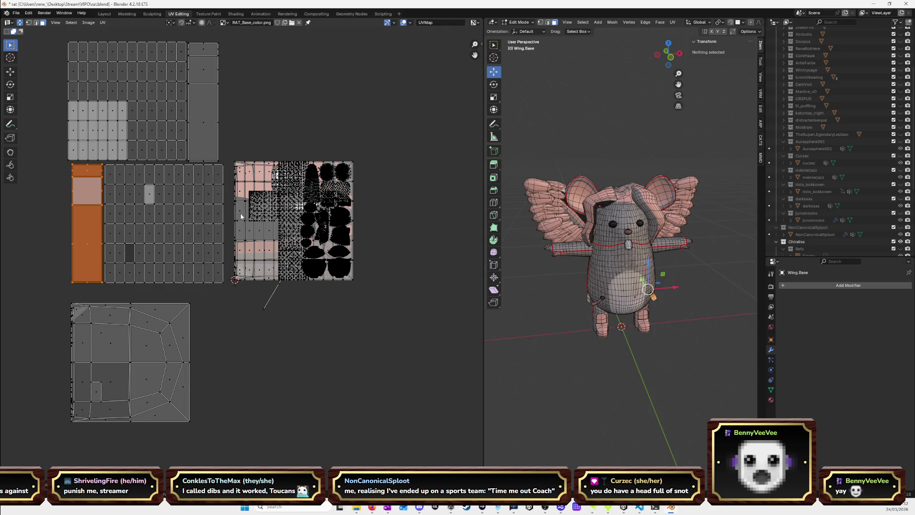
click(268, 247)
key(l)
Move a grid island up beside the top grid and a second wing island below the atlas beside the first.
drag(595, 278, 720, 261)
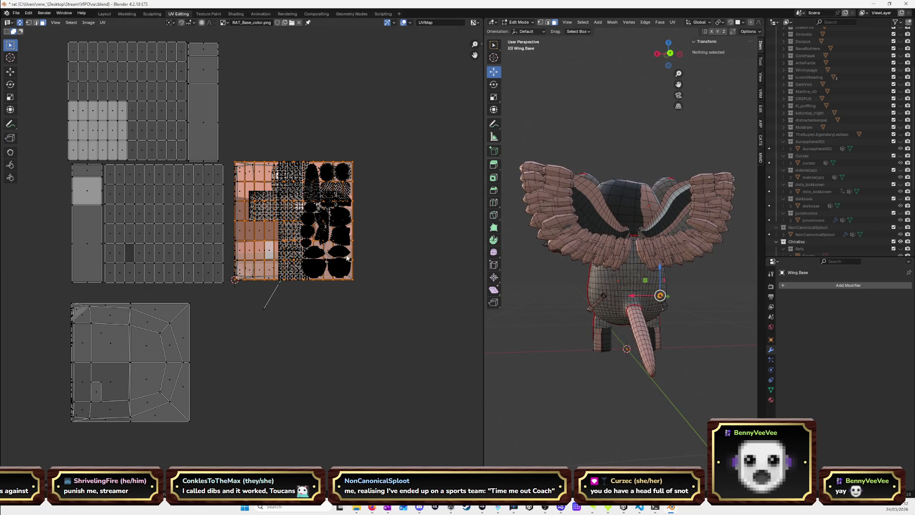
mouse_move(290, 251)
mouse_down()
mouse_move(250, 106)
mouse_move(273, 120)
mouse_up()
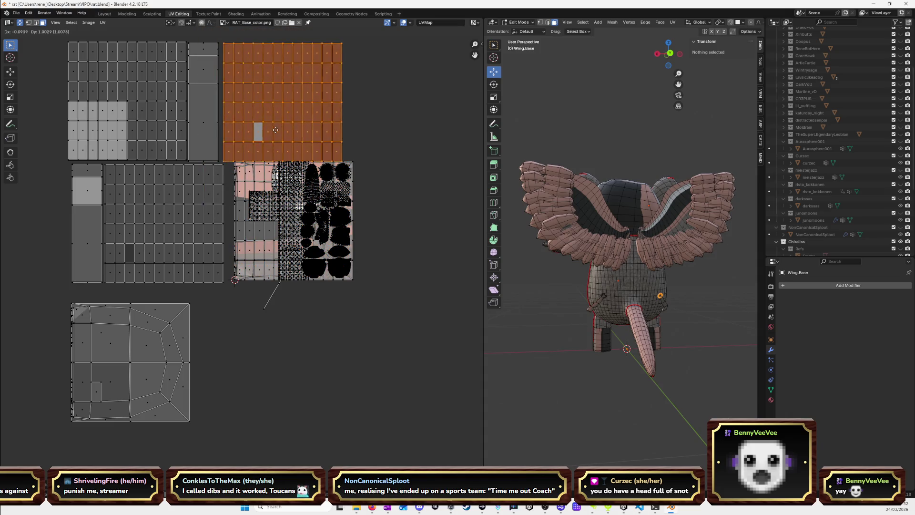
click(269, 234)
key(l)
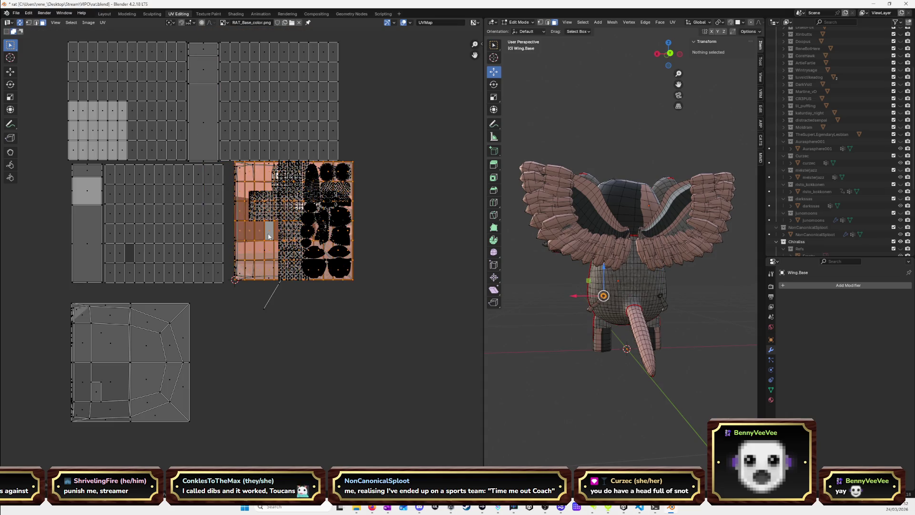
key(g)
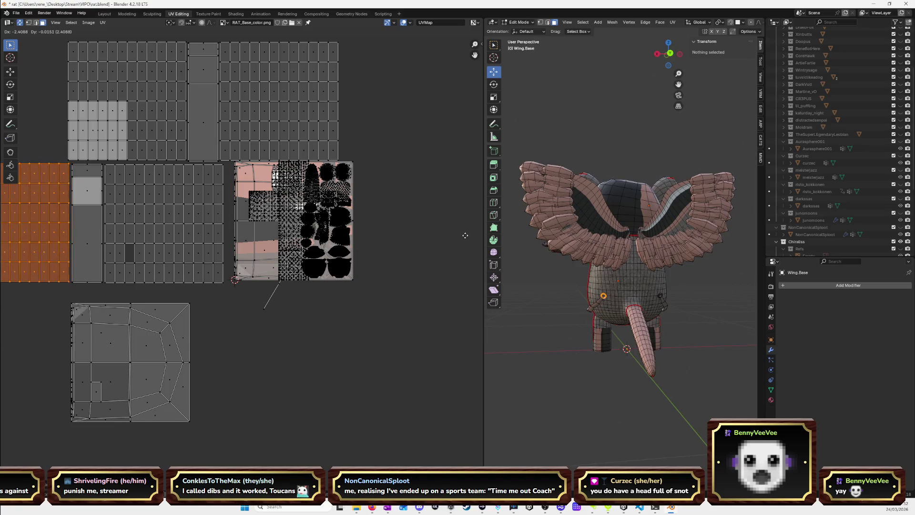
right_click(267, 246)
key(g)
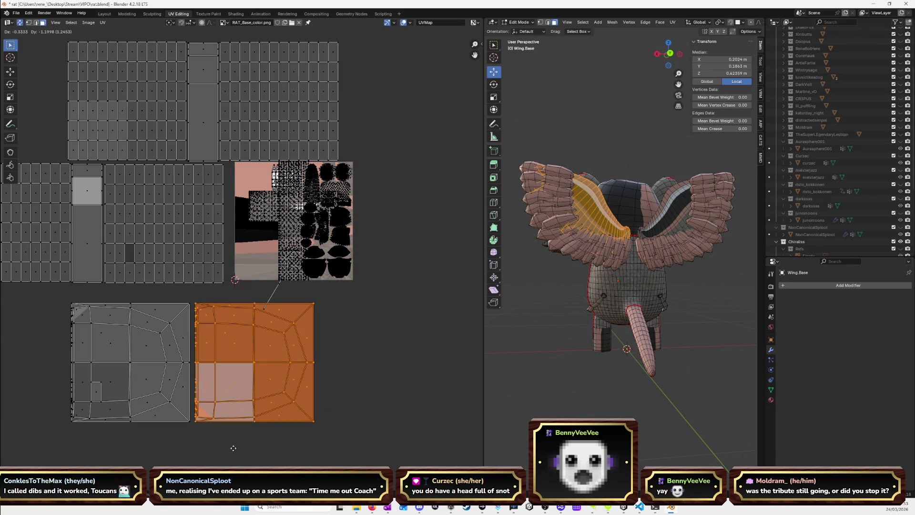
click(268, 417)
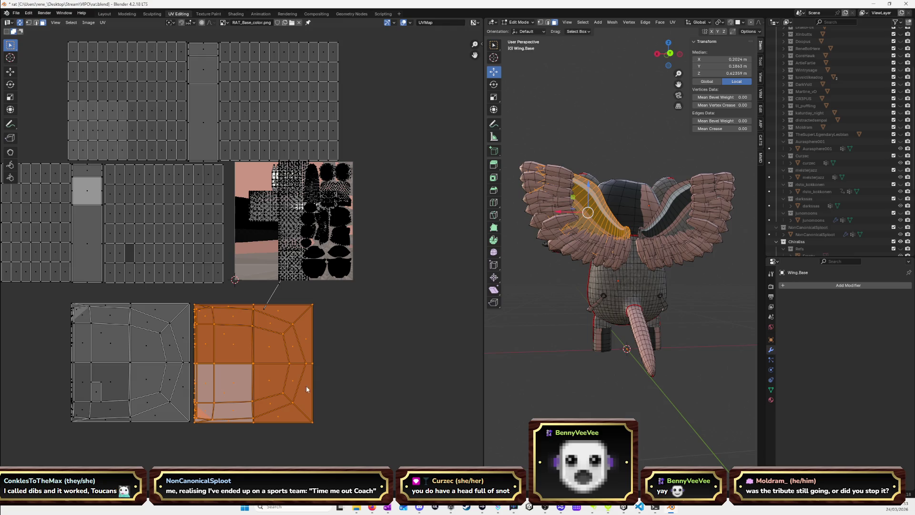
drag(380, 334, 395, 286)
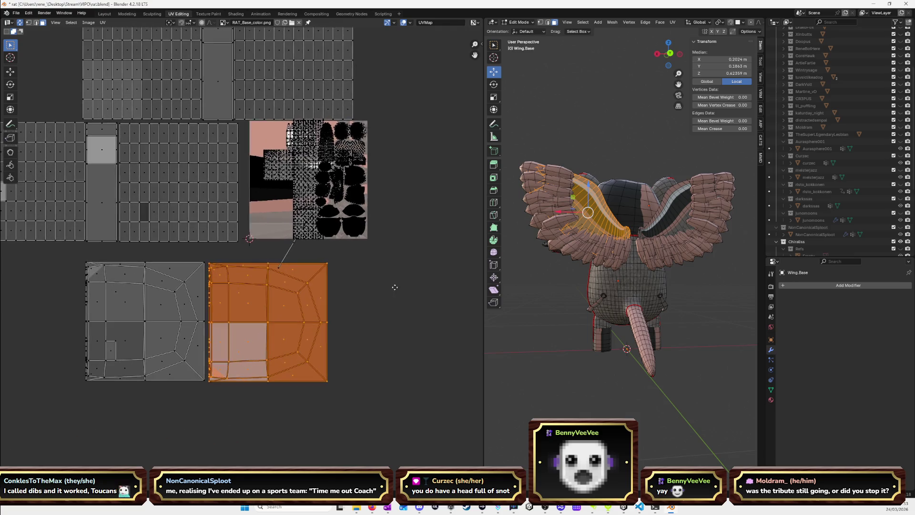
Leave the head island in place and move the cross-shaped island to the right of the atlas.
key(alt+a)
key(l)
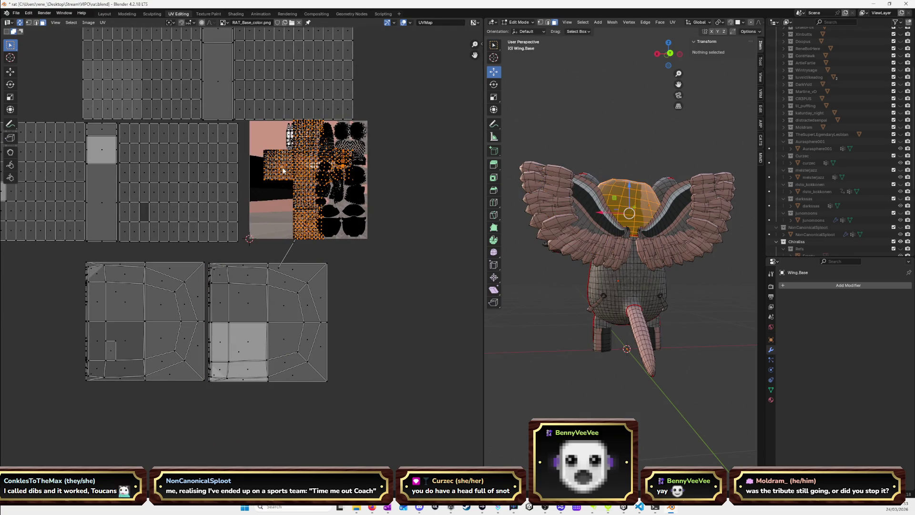
key(g)
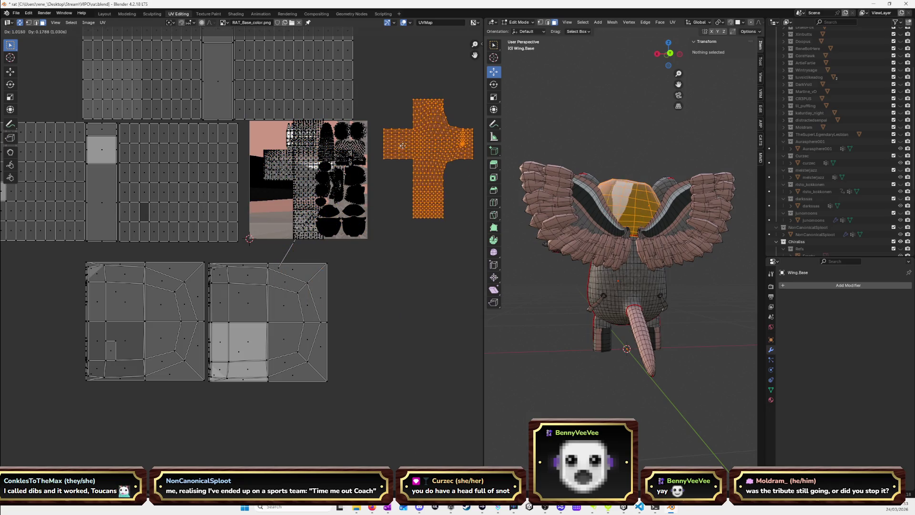
click(413, 113)
key(alt+a)
key(l)
key(g)
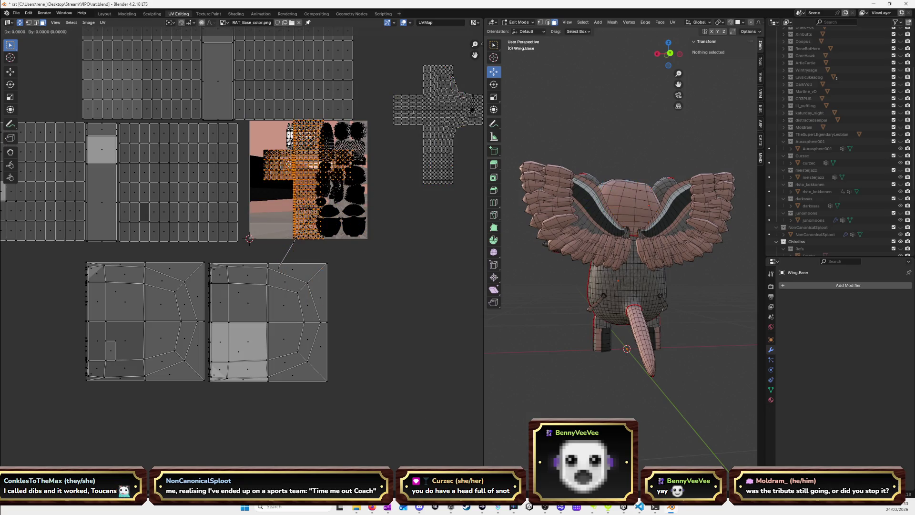
click(418, 231)
Move the next island off the texture to sit below the cross island.
mouse_move(654, 231)
mouse_down()
mouse_move(718, 299)
mouse_move(448, 251)
mouse_up()
key(alt+a)
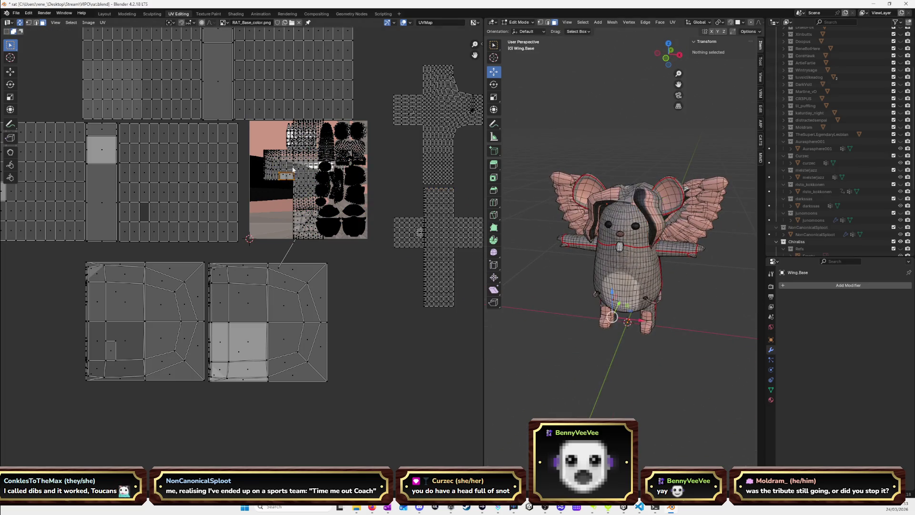
key(l)
key(g)
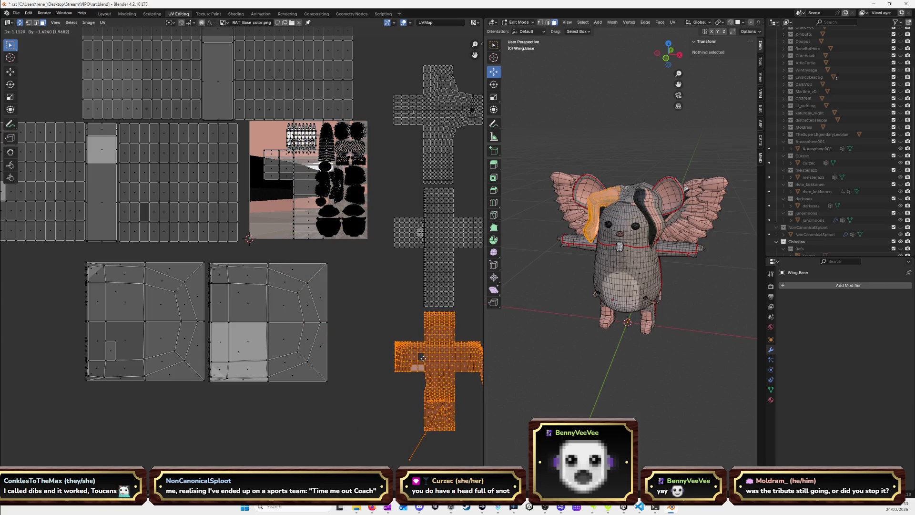
click(422, 357)
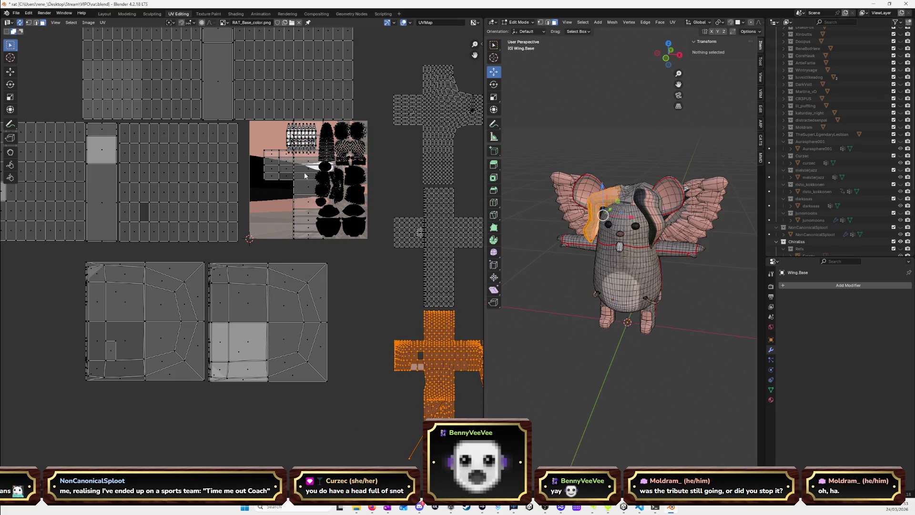
Move two more leg islands off the texture to the lower left, side by side.
key(alt+a)
key(l)
key(g)
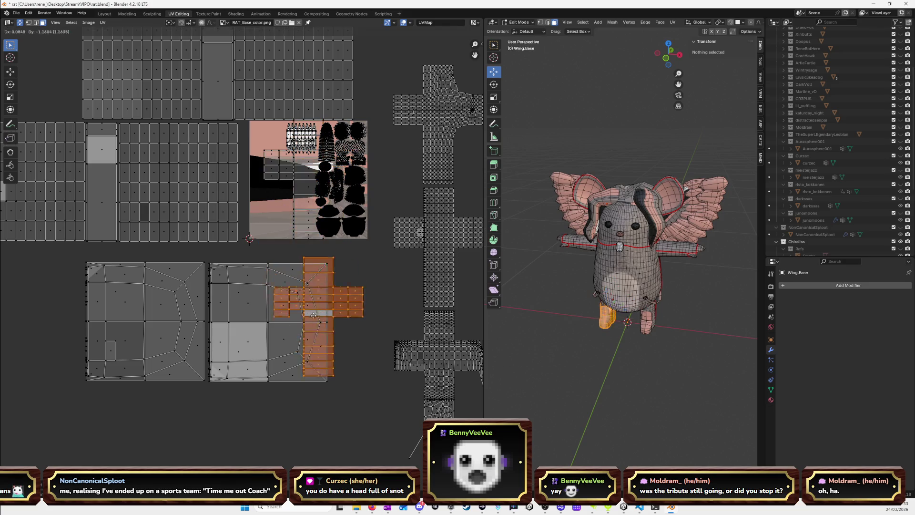
click(129, 415)
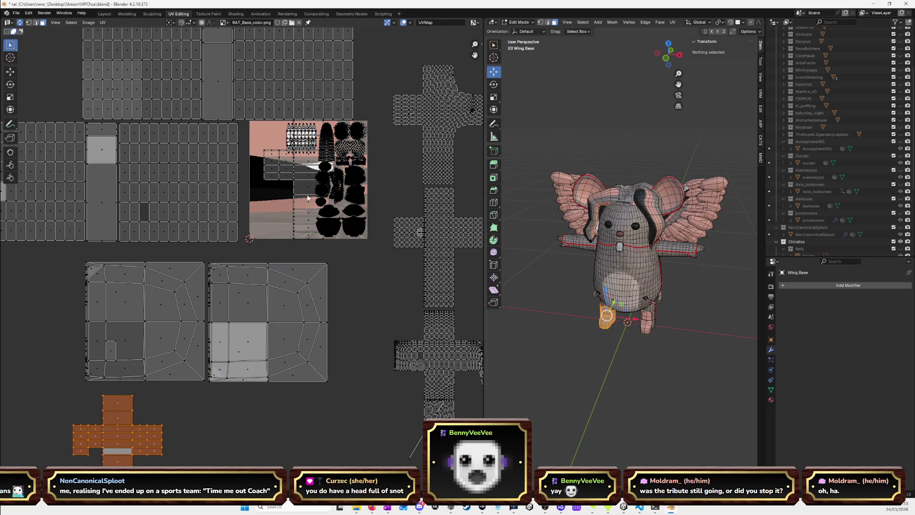
key(alt+a)
key(l)
key(g)
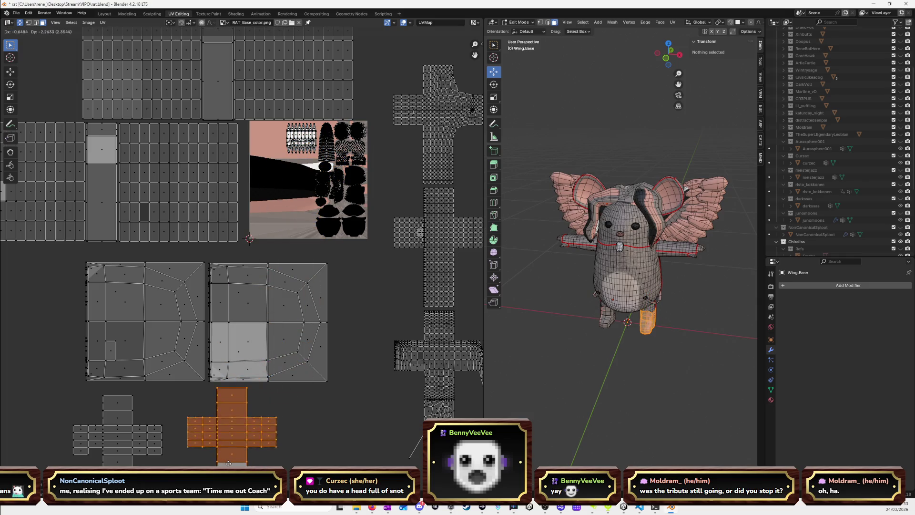
click(231, 448)
scroll(330, 304, down, 3)
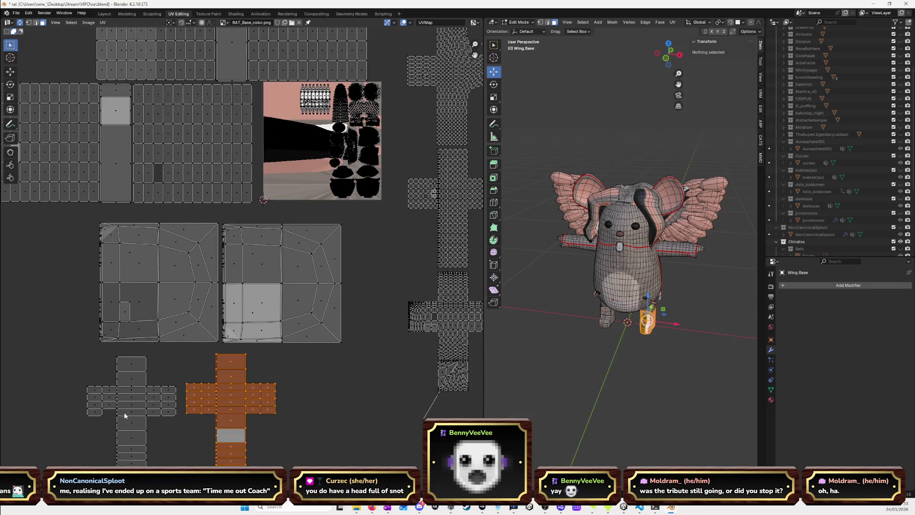
Select the whole linked wing feather island and drop it below the texture.
key(l)
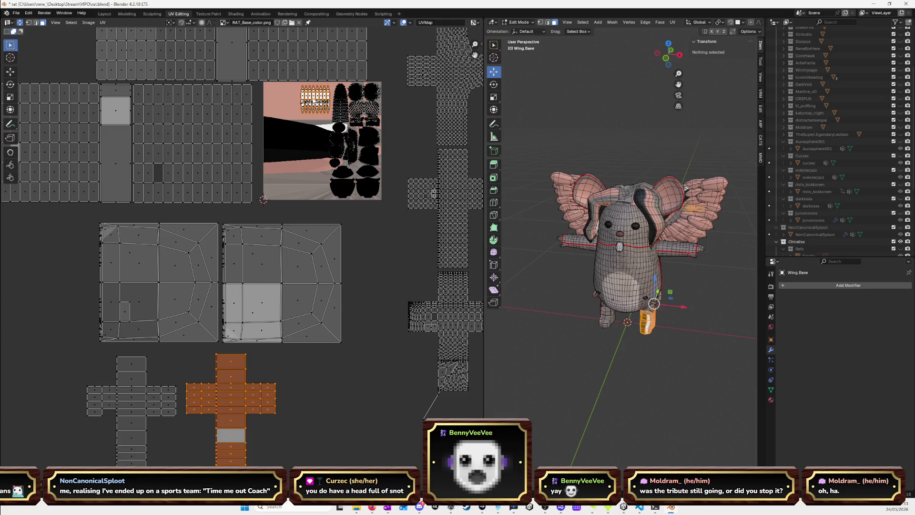
click(376, 276)
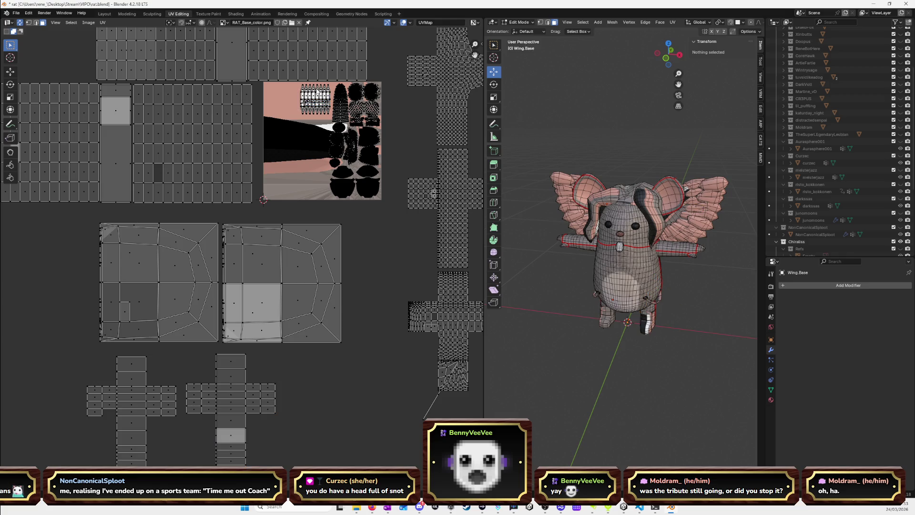
key(l)
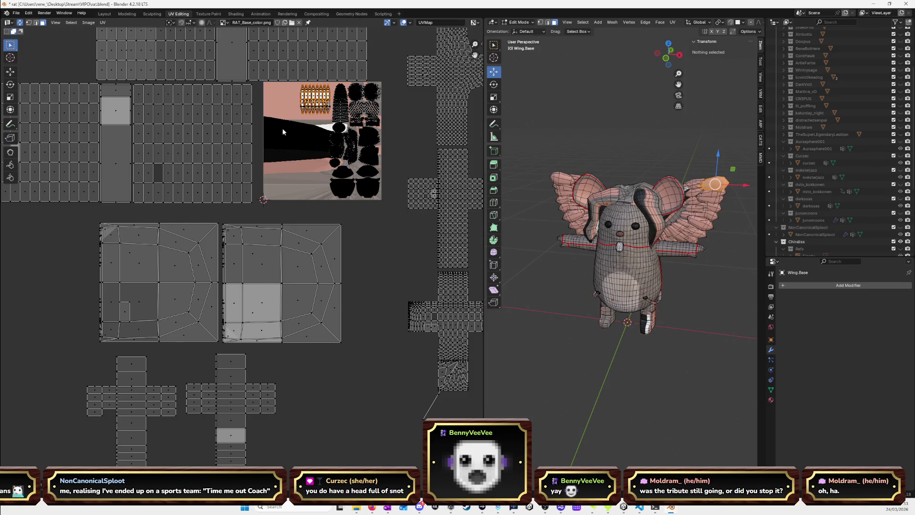
key(l)
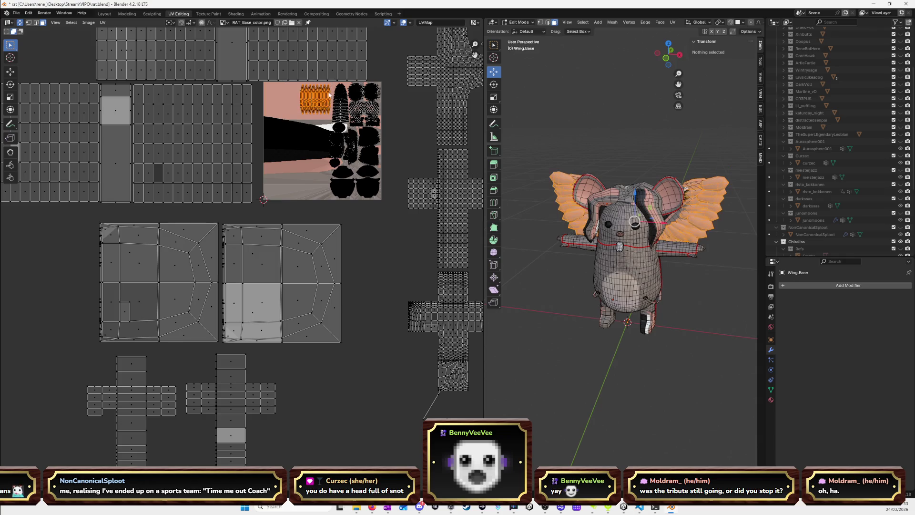
key(g)
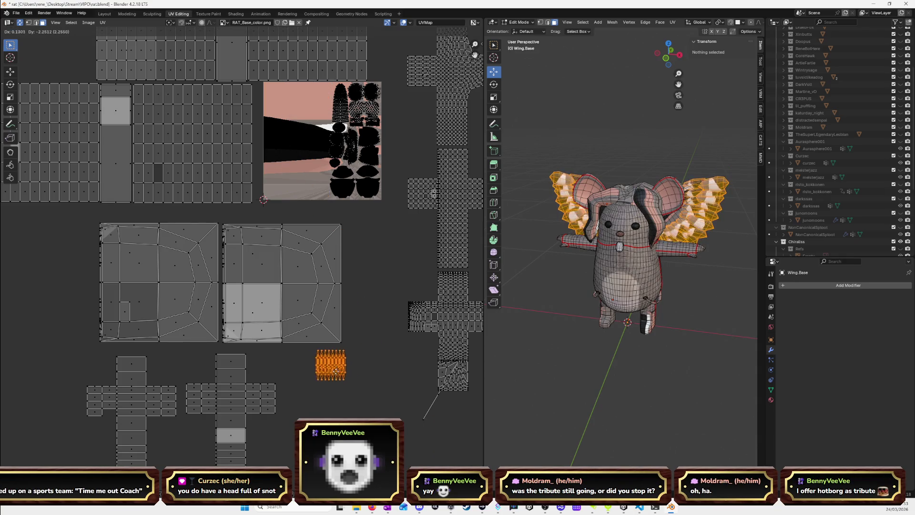
click(333, 373)
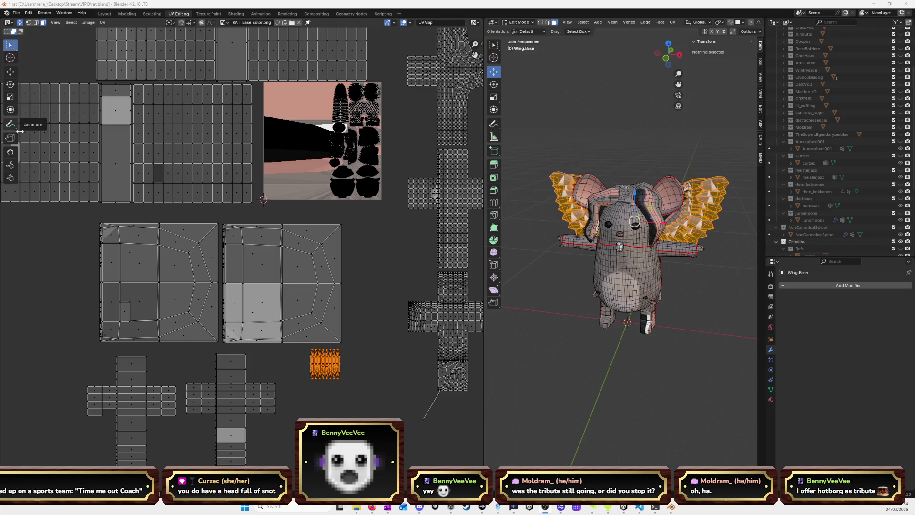
Show the Refs collection's reference images and view the rat in front orthographic.
scroll(858, 162, down, 6)
click(893, 135)
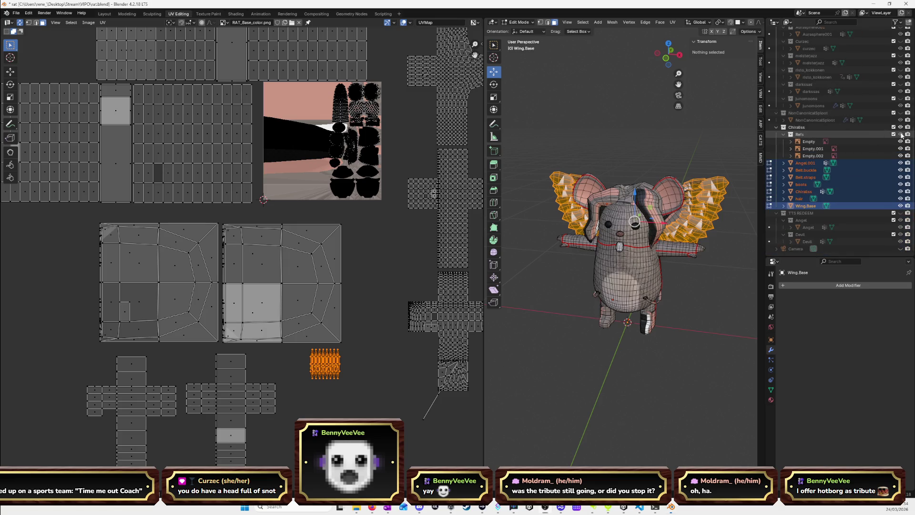
click(664, 61)
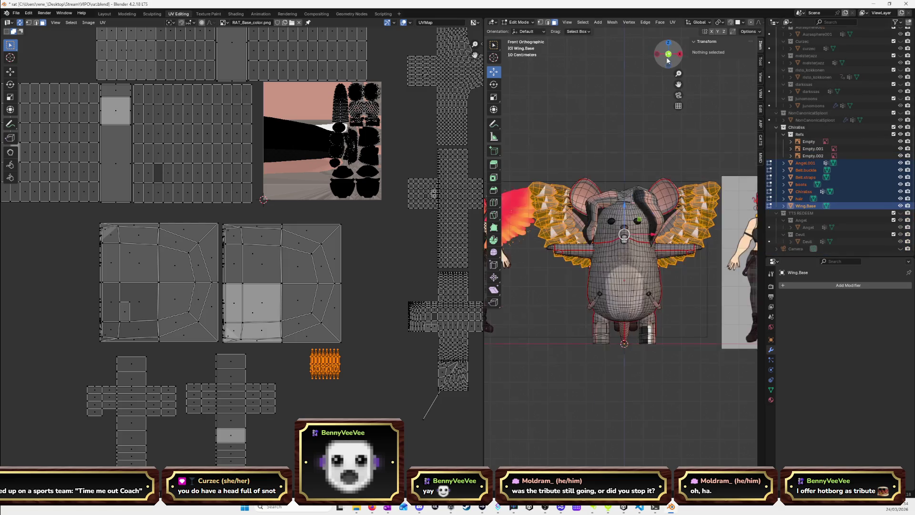
scroll(638, 265, down, 1)
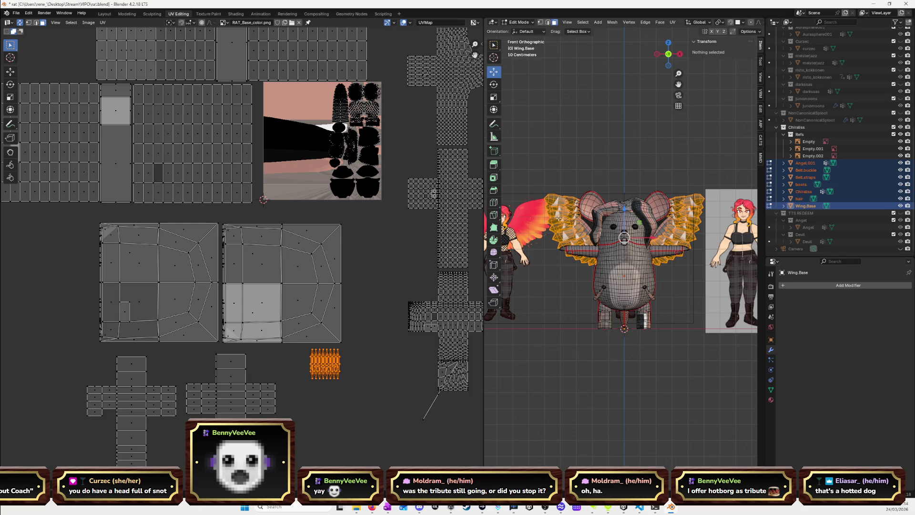
scroll(564, 346, up, 1)
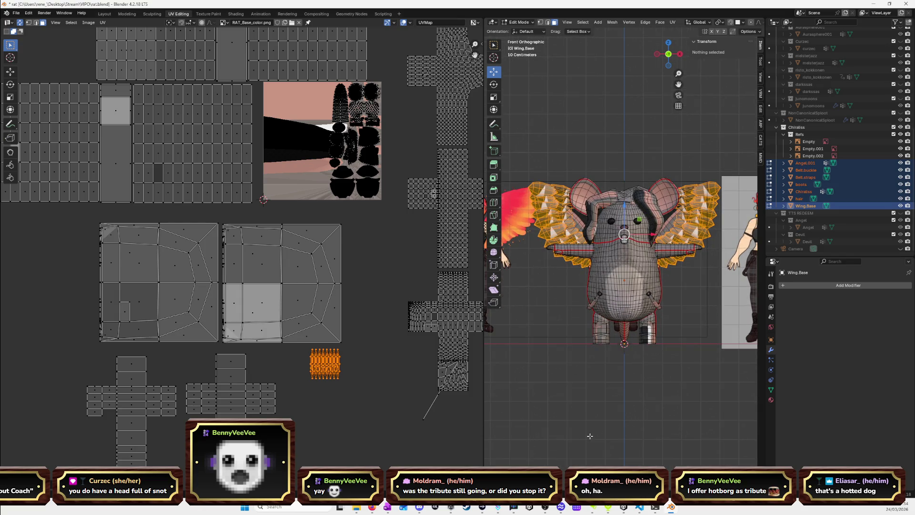
drag(668, 54, 673, 58)
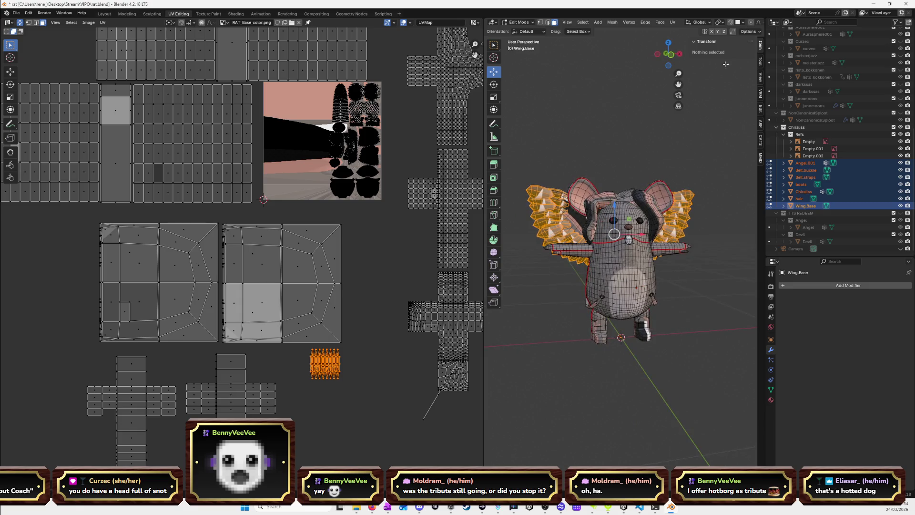
click(668, 54)
Pan over to the winged character reference, then zoom back out to the rat.
drag(678, 84, 610, 124)
scroll(563, 242, up, 2)
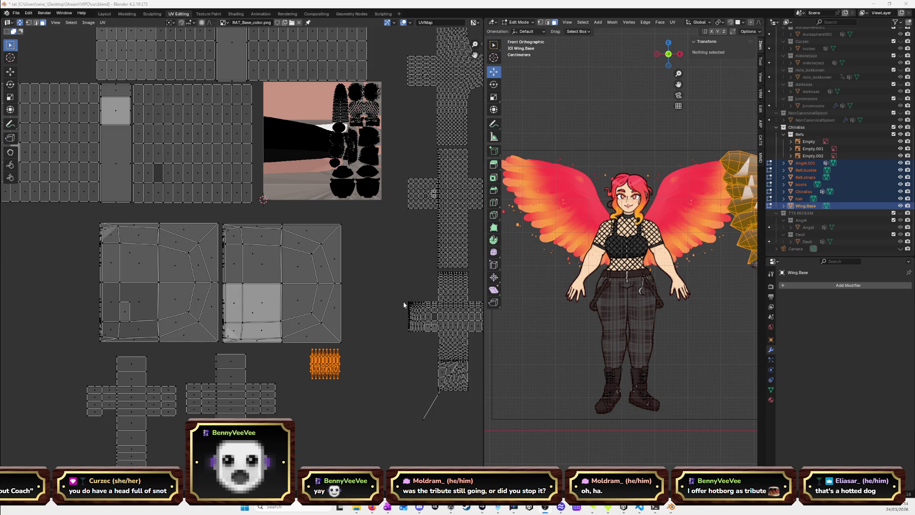
drag(678, 73, 673, 109)
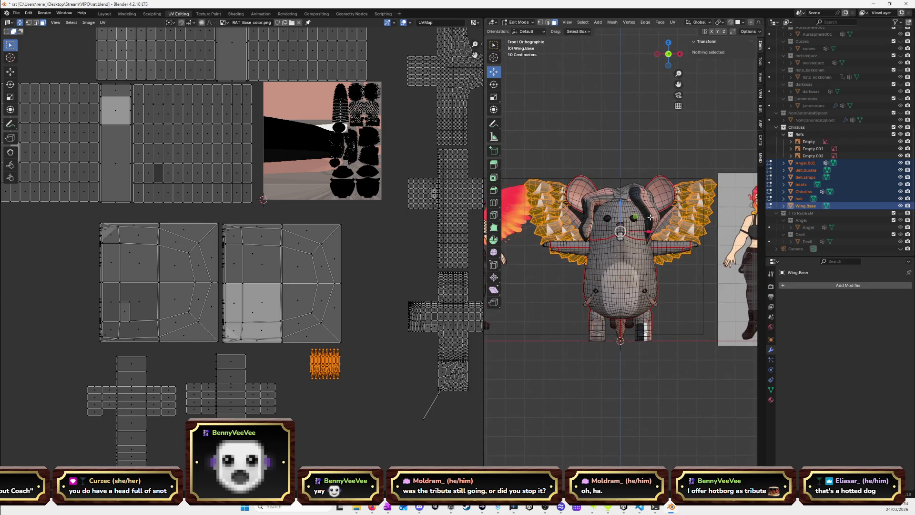
mouse_move(396, 218)
mouse_down()
mouse_move(337, 334)
mouse_move(378, 340)
mouse_move(383, 324)
mouse_move(335, 258)
mouse_up()
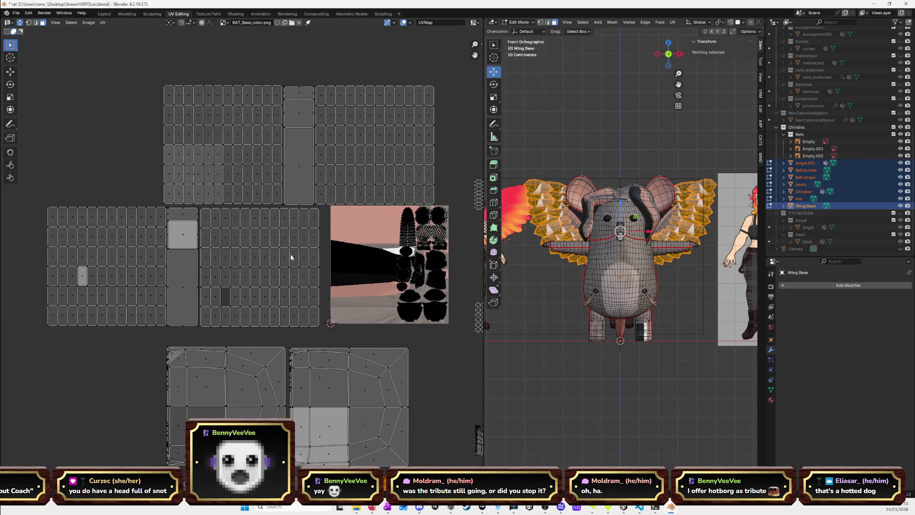
Select the whole middle UV island in the UV editor.
shift+click(234, 254)
shift+click(143, 257)
shift+click(203, 154)
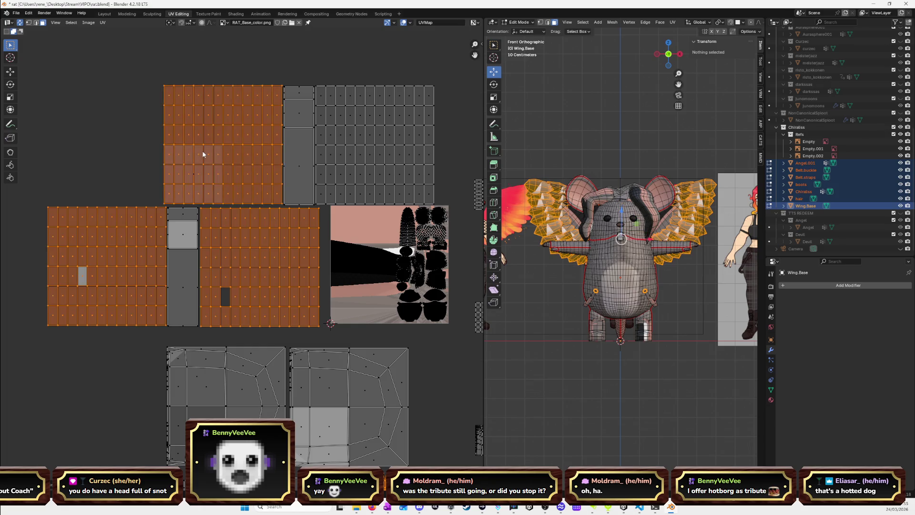
scroll(143, 320, down, 4)
click(138, 327)
scroll(273, 273, up, 2)
click(269, 272)
key(l)
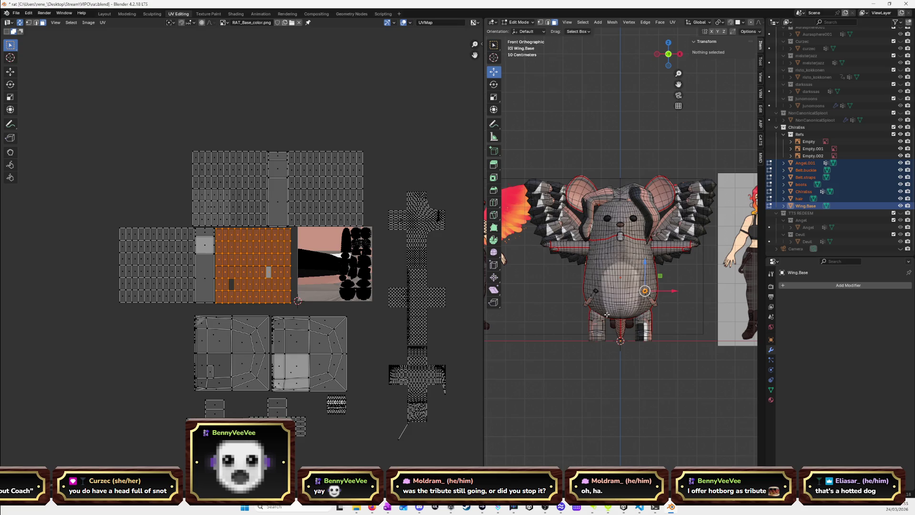
Select all linked belt buckle faces, re-unwrap them, and move the new buckle island into place.
key(KP_Decimal)
mouse_move(645, 315)
mouse_down()
mouse_move(691, 309)
mouse_move(537, 276)
mouse_up()
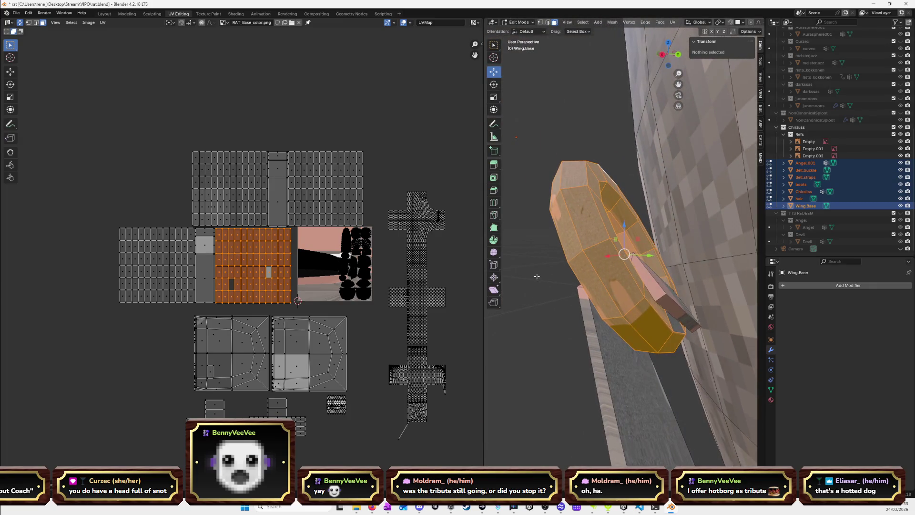
click(584, 238)
key(l)
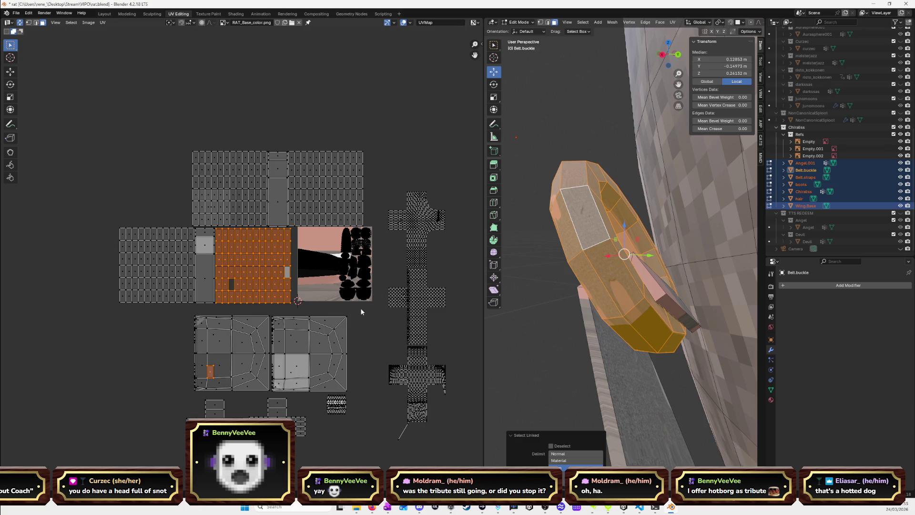
key(u)
click(383, 320)
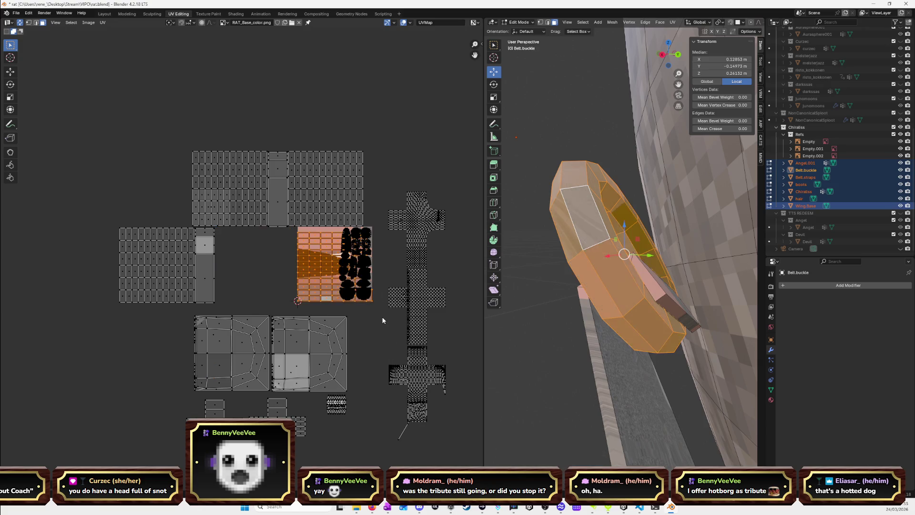
key(g)
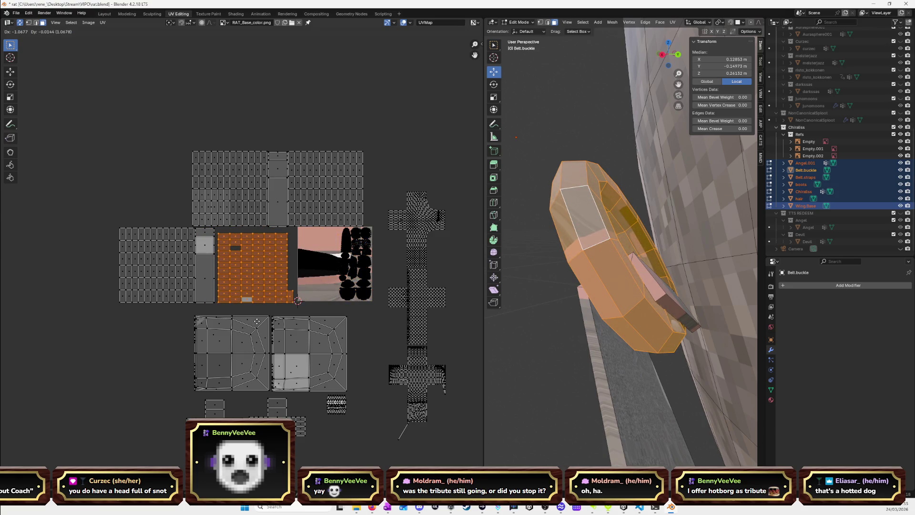
click(257, 320)
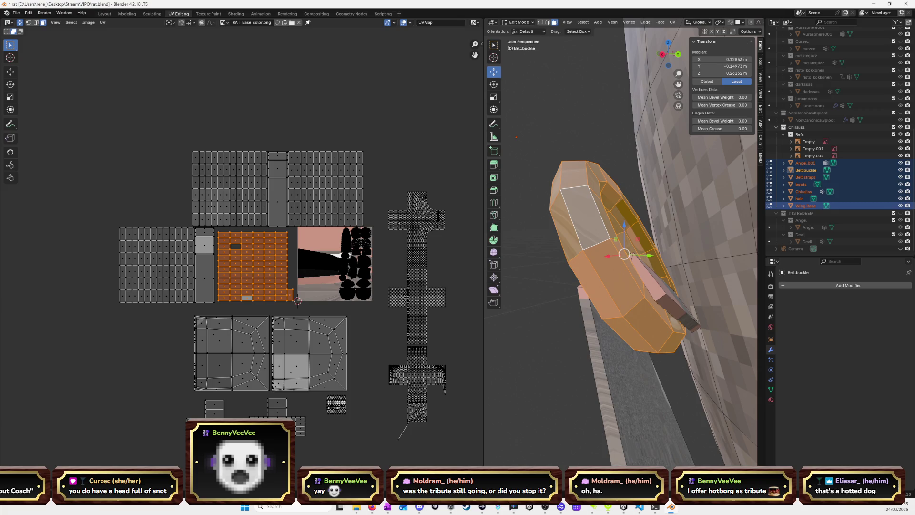
key(alt+Tab)
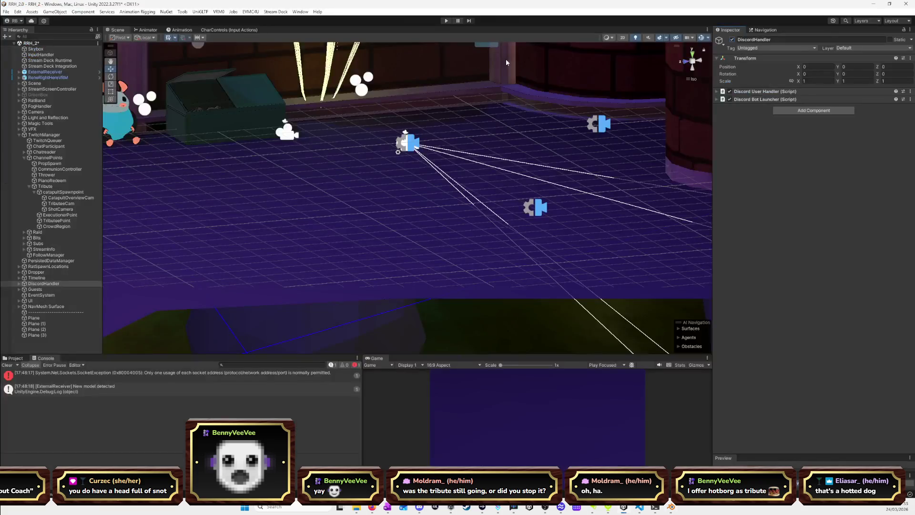
Start play mode, enlarge the game and console panels, and maximize the Game view.
key(ctrl+p)
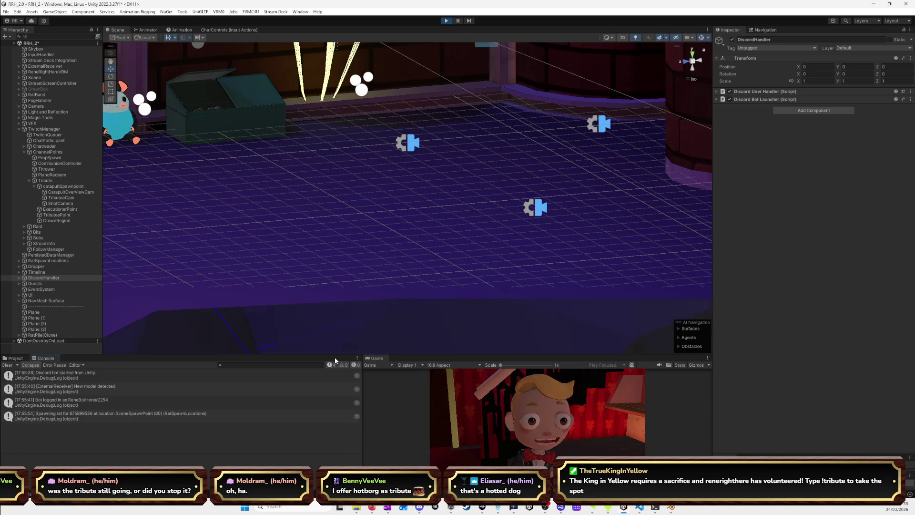
drag(335, 356, 335, 280)
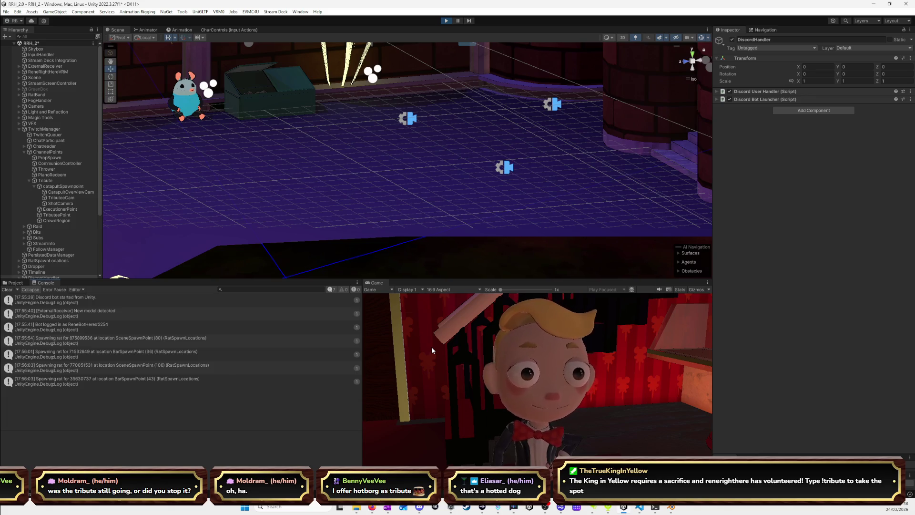
double_click(377, 283)
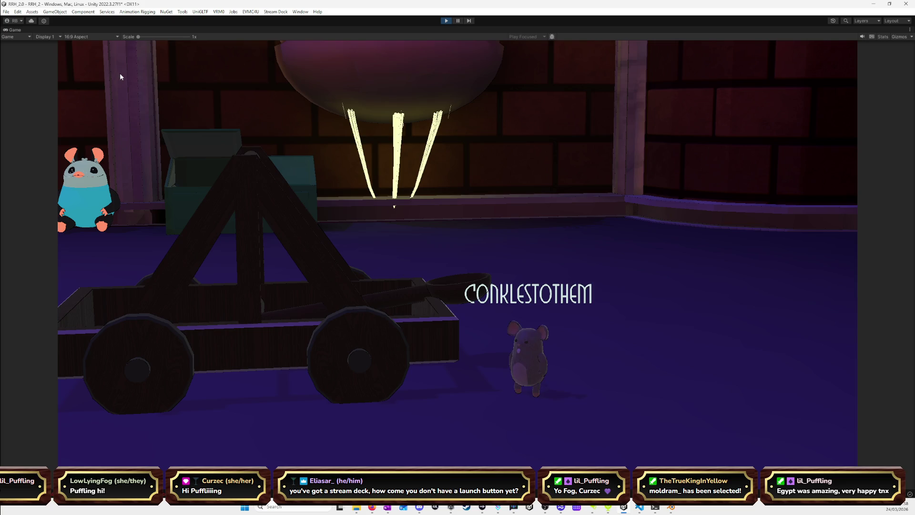
Restore the layout, inspect the unassigned tributePoint error, and select the Tribute object.
double_click(19, 30)
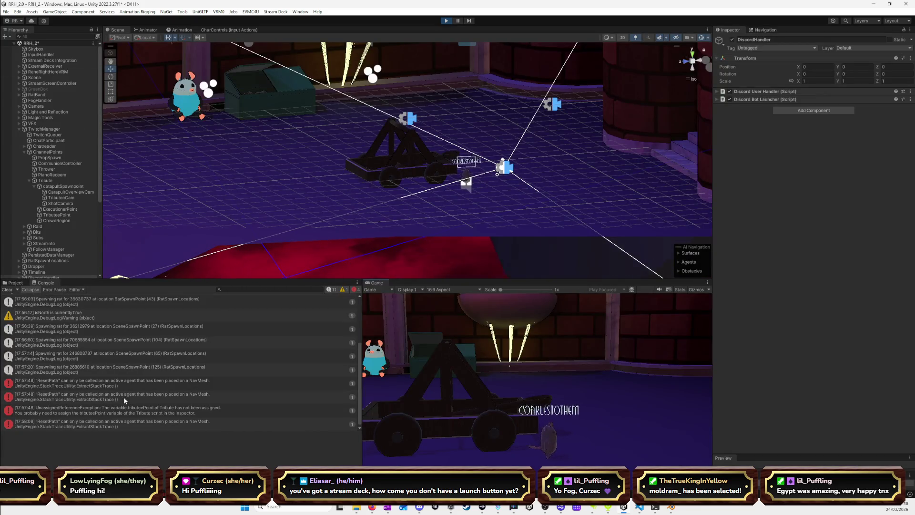
click(124, 396)
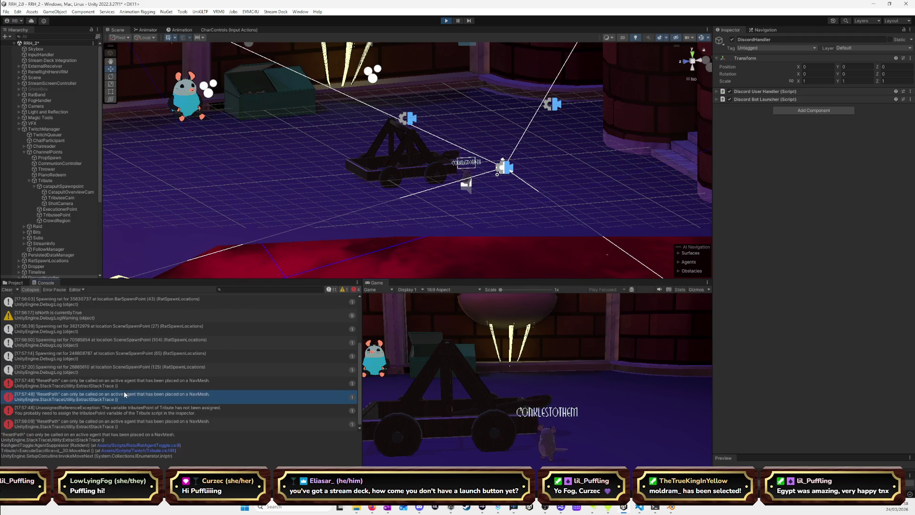
click(136, 410)
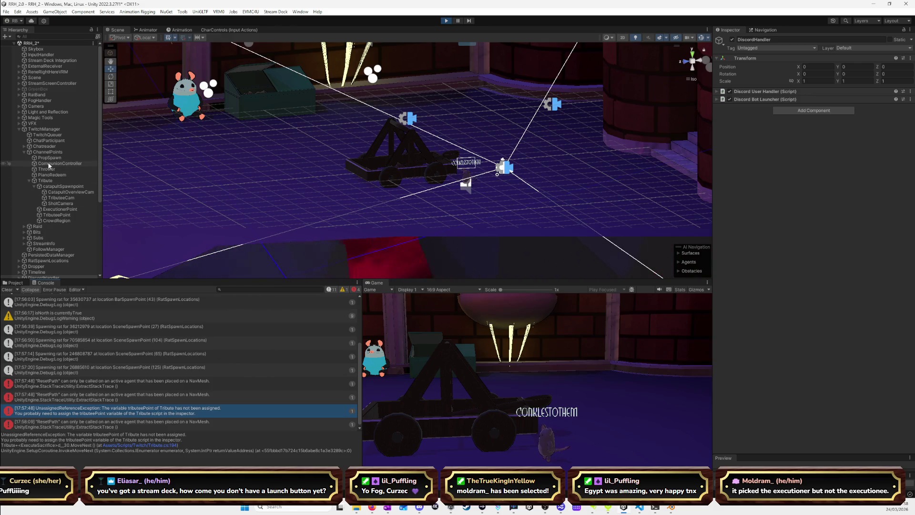
click(46, 181)
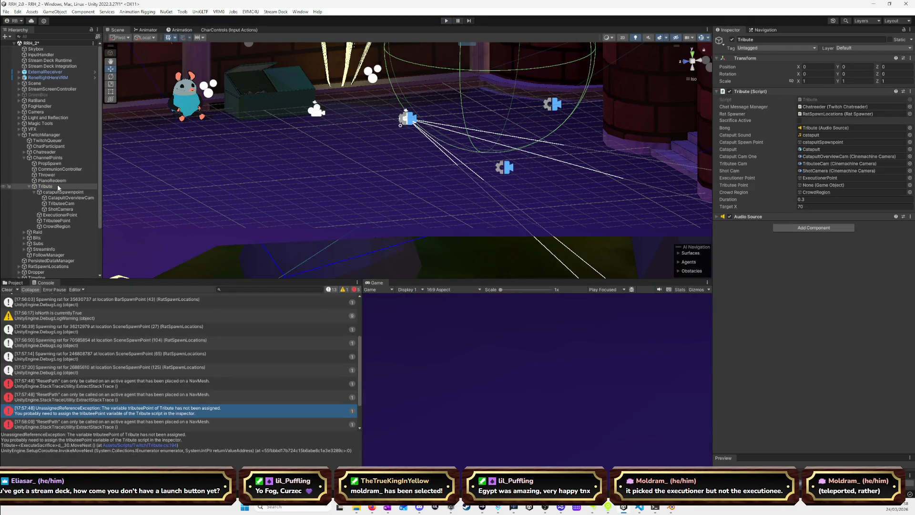
Assign TributePoint to the Tributee Point field, then inspect TributeePoint's transform from top view.
click(59, 187)
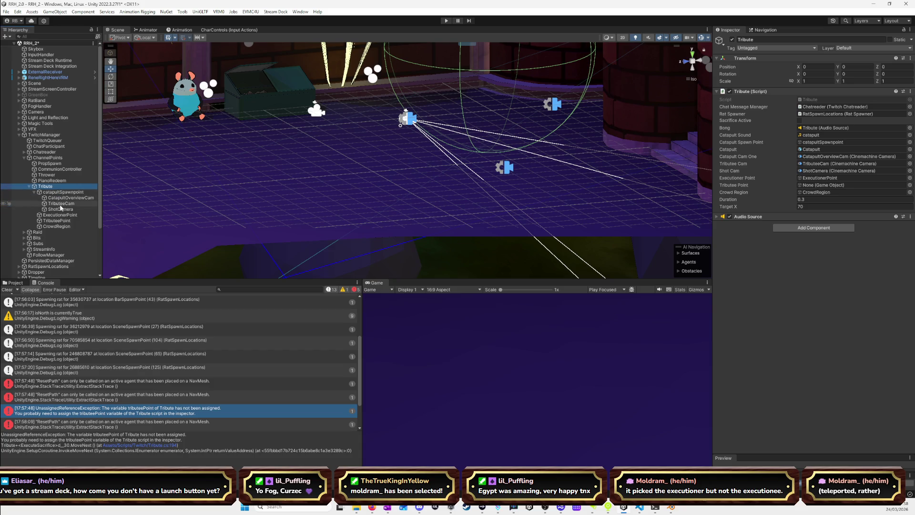
mouse_move(61, 221)
mouse_down()
mouse_move(829, 205)
mouse_move(816, 190)
mouse_up()
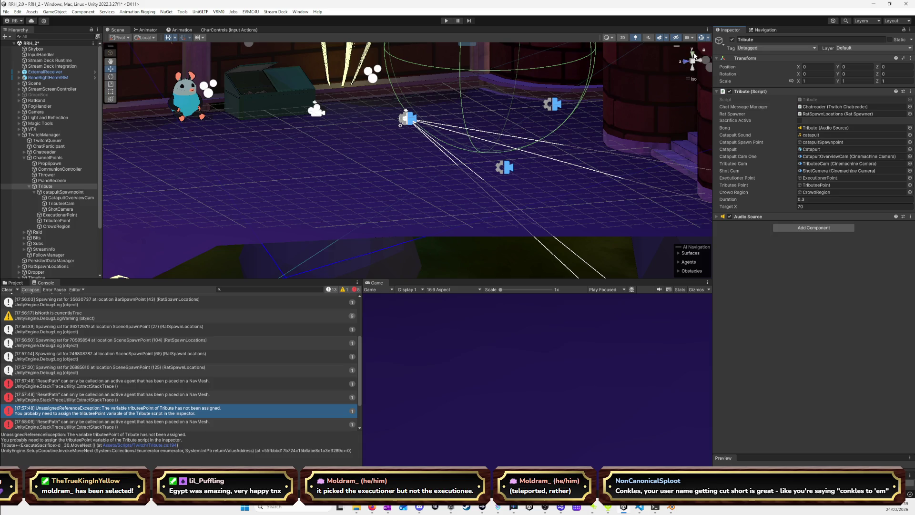
click(692, 53)
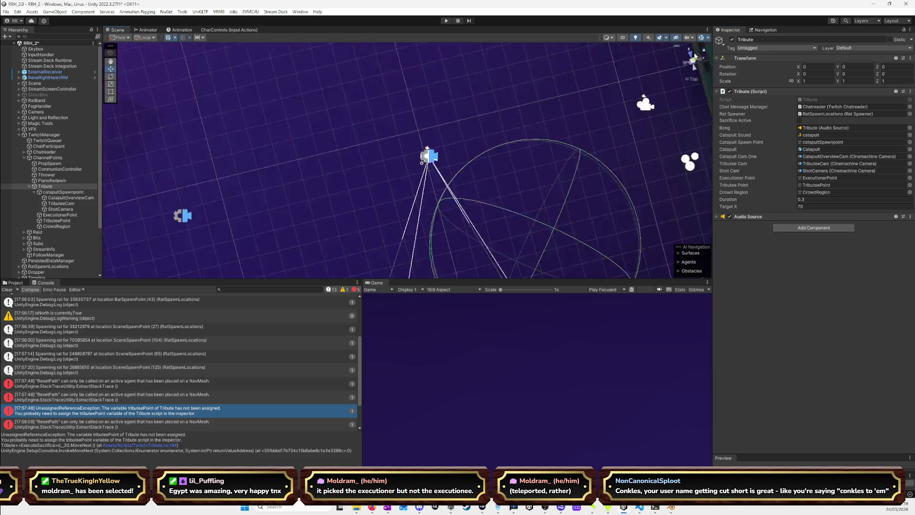
click(59, 221)
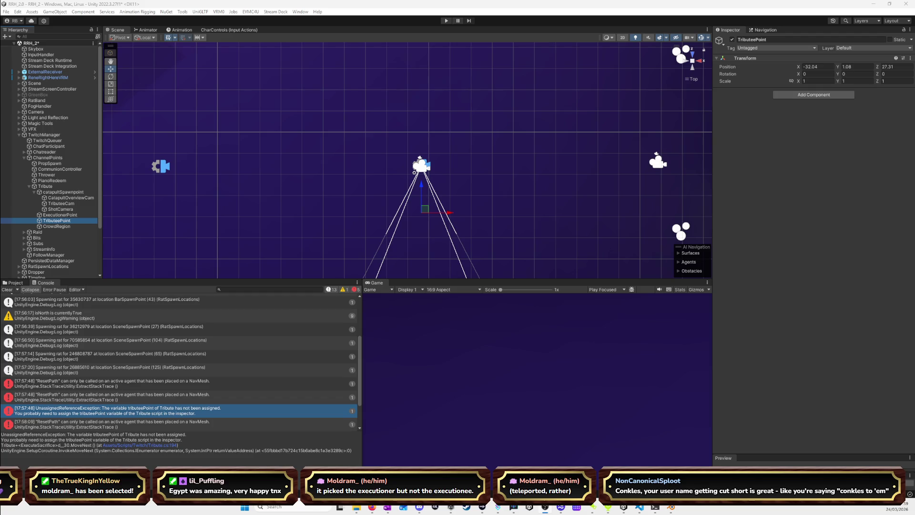
key(alt+Tab)
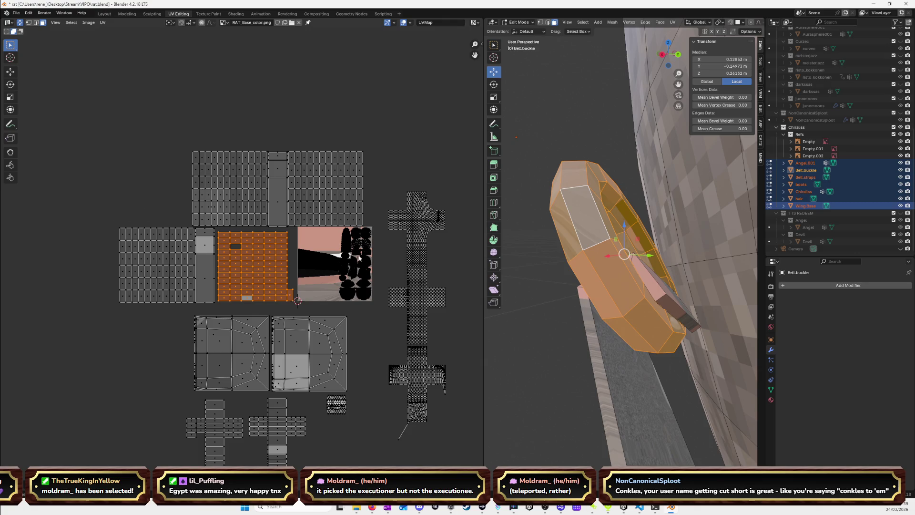
Zoom out the UV layout, view the rat from the front, and centre the winged reference.
drag(373, 328, 376, 289)
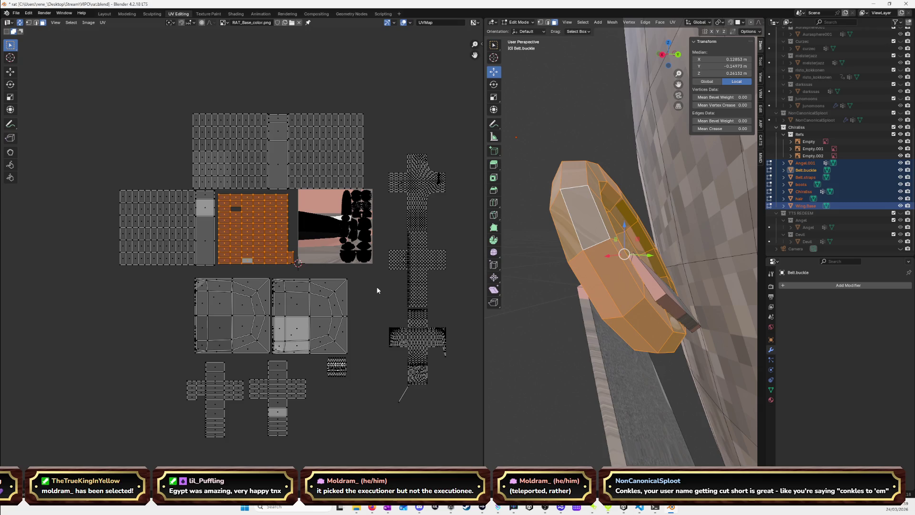
scroll(376, 290, down, 2)
scroll(594, 285, down, 8)
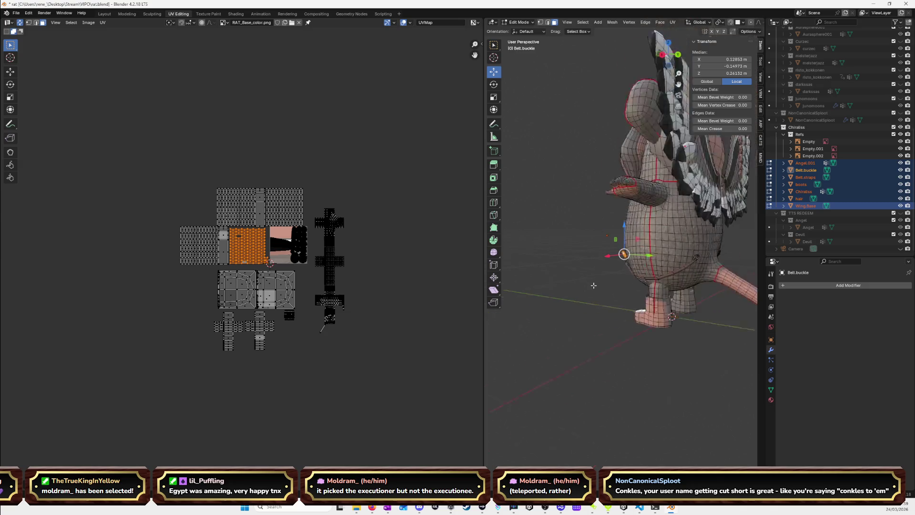
click(659, 59)
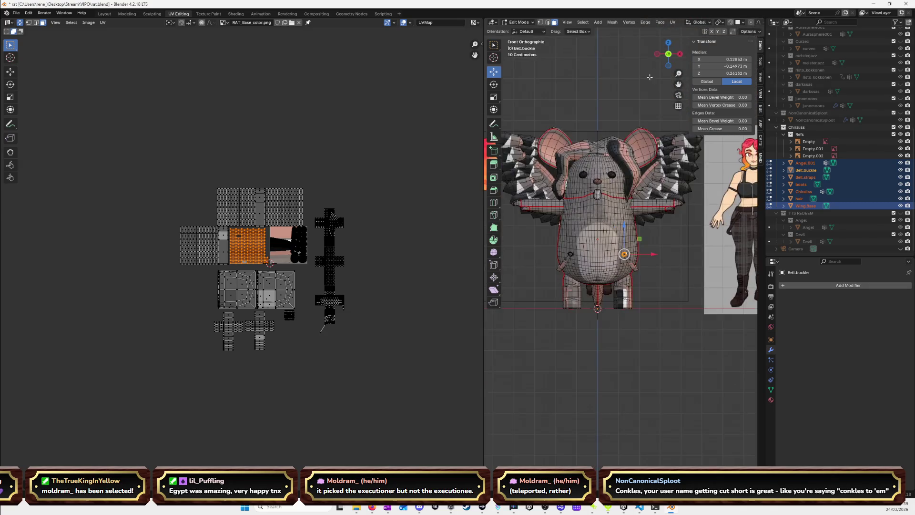
scroll(663, 156, down, 2)
drag(678, 84, 763, 84)
scroll(603, 228, up, 3)
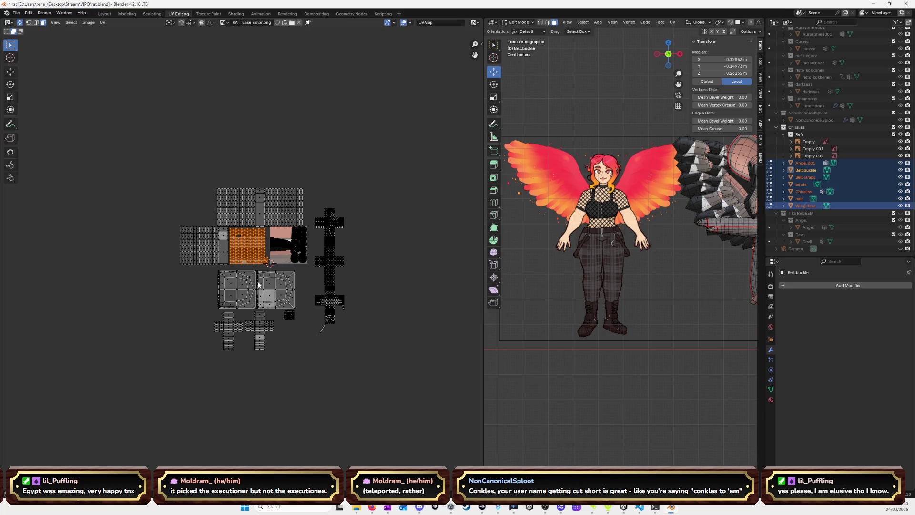
click(281, 291)
From the back view, select the linked left wing island and choose Smart UV Project.
click(281, 295)
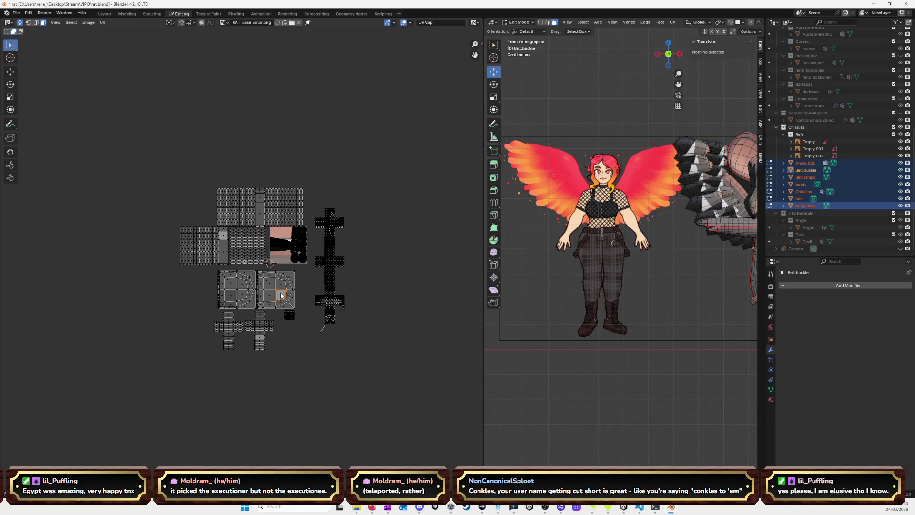
shift+click(283, 288)
drag(678, 84, 530, 103)
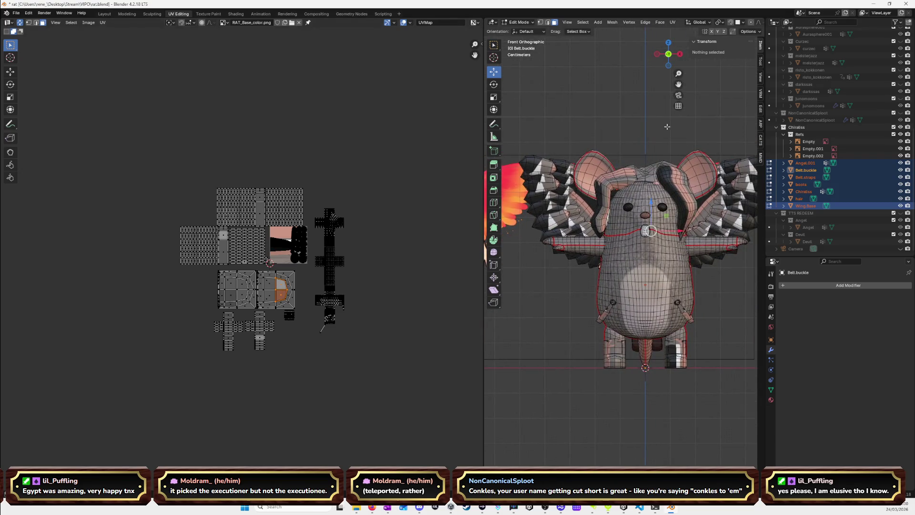
click(668, 54)
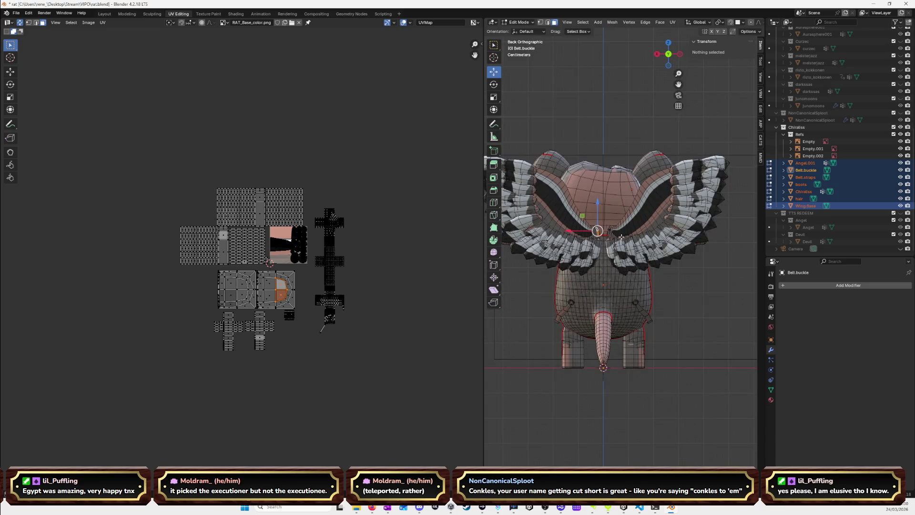
scroll(580, 204, up, 2)
scroll(581, 203, down, 1)
alt+click(567, 207)
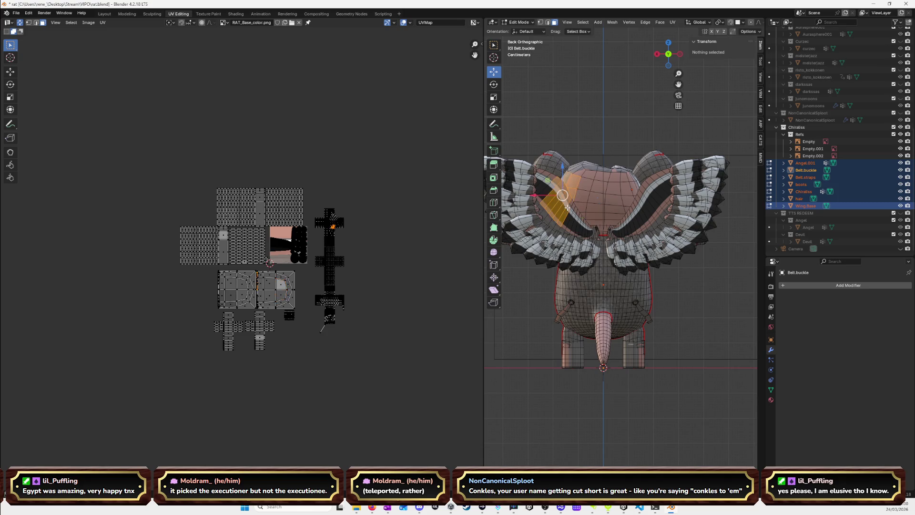
click(371, 365)
click(288, 291)
key(ctrl+l)
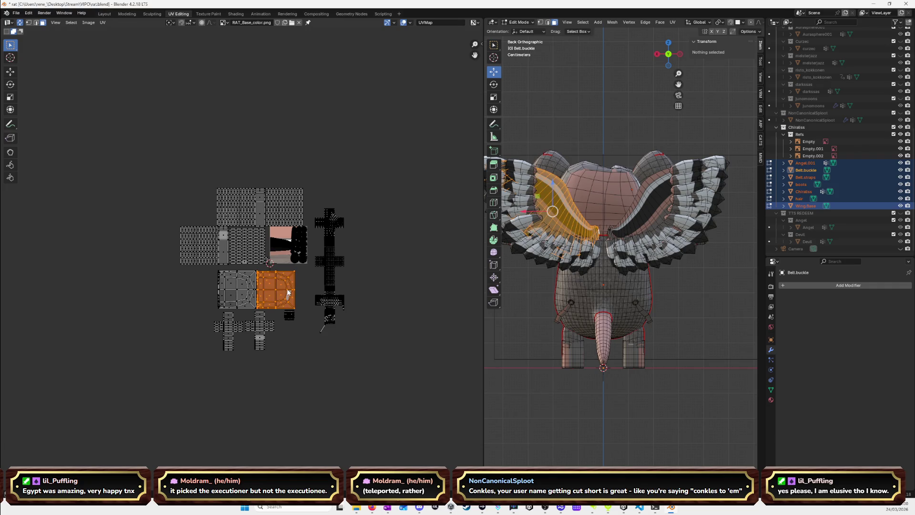
key(u)
click(284, 298)
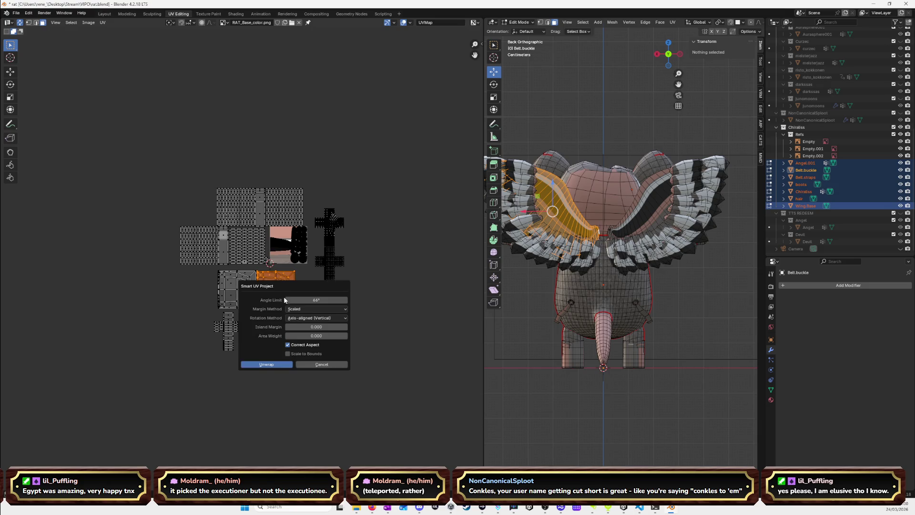
Smart-unwrap the left wing and drop its new island below the UV layout.
click(269, 364)
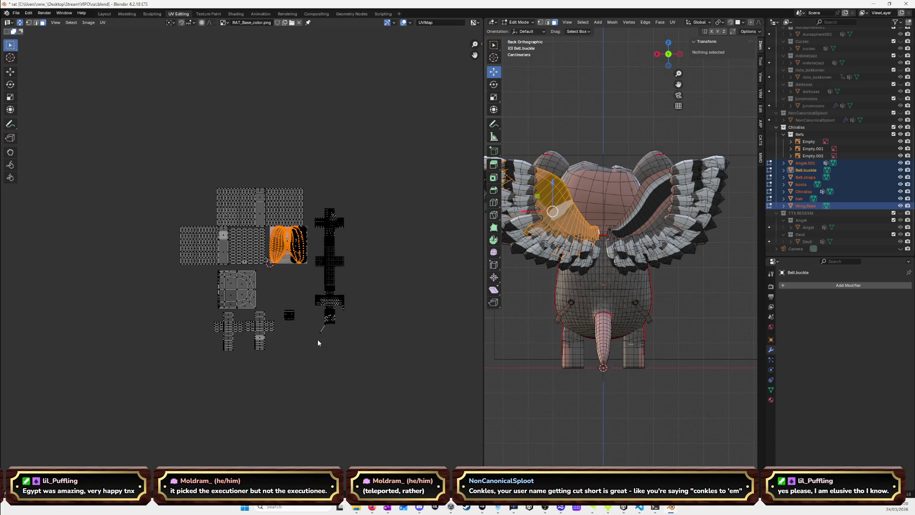
key(g)
click(268, 333)
Smart-unwrap the other wing island and place it below the layout as well.
click(251, 294)
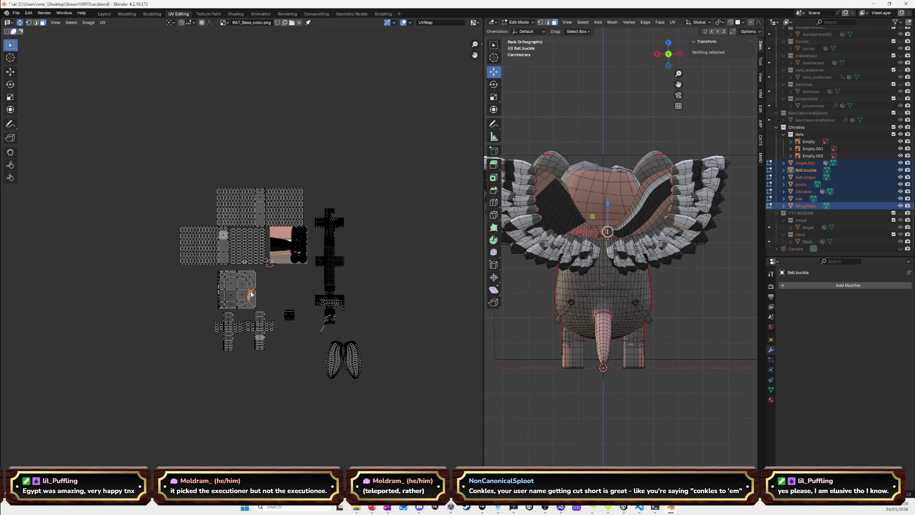
key(l)
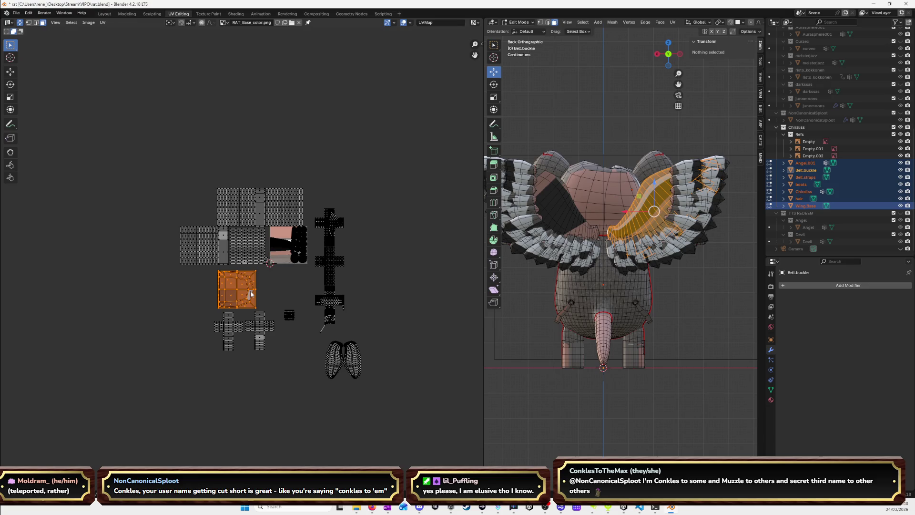
key(u)
click(251, 290)
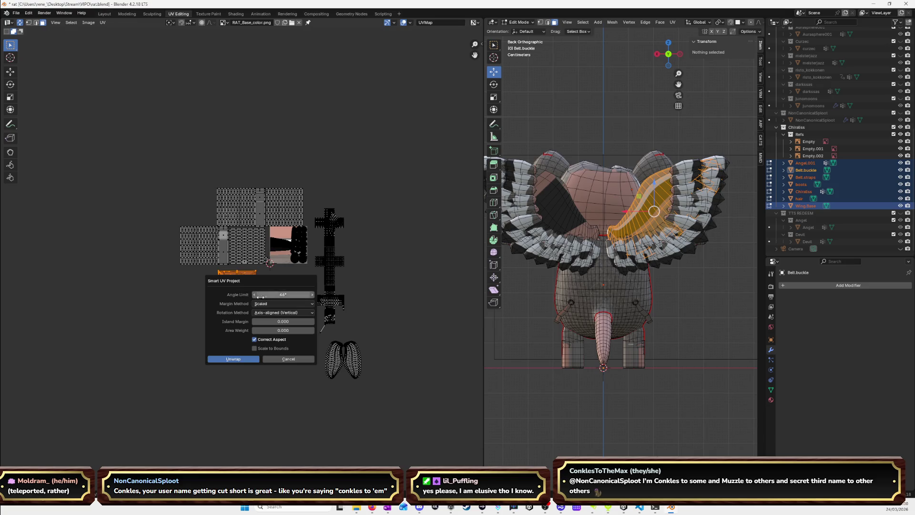
click(249, 364)
key(g)
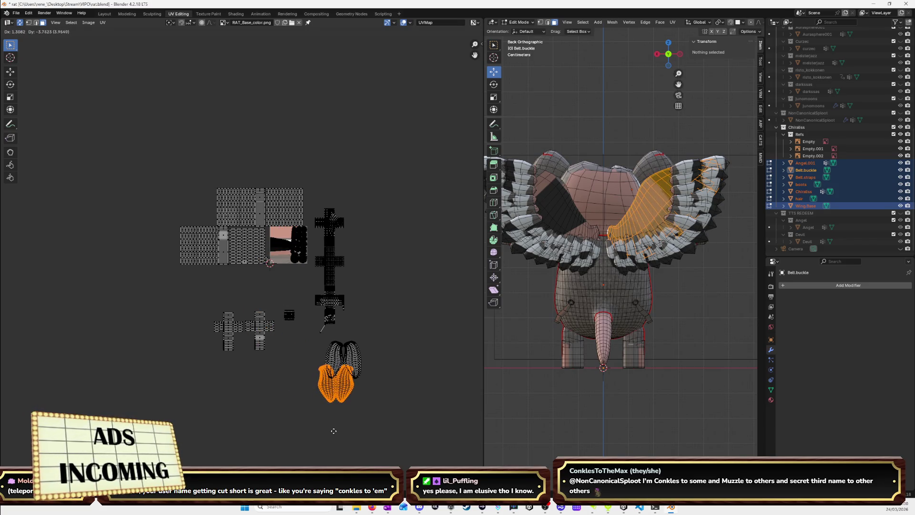
click(304, 405)
Move the orange wing islands onto the grey ones and reselect both connected islands.
scroll(333, 389, up, 5)
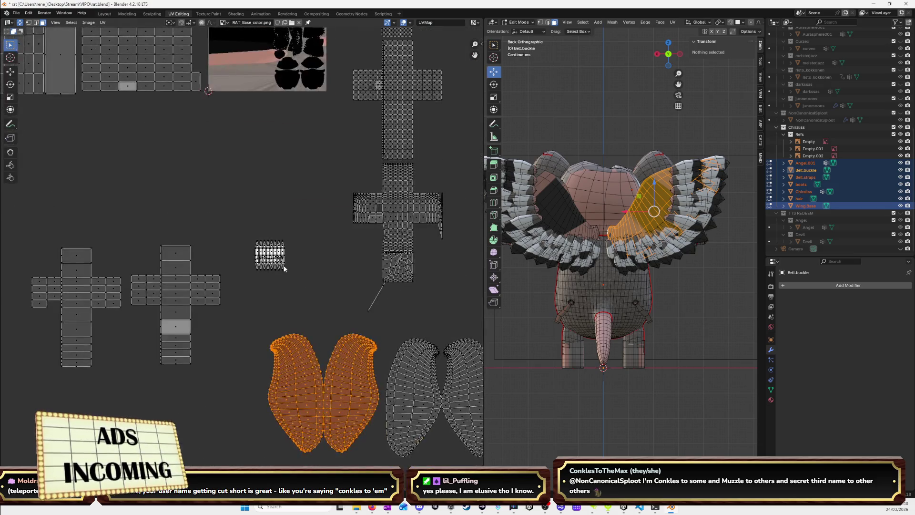
key(g)
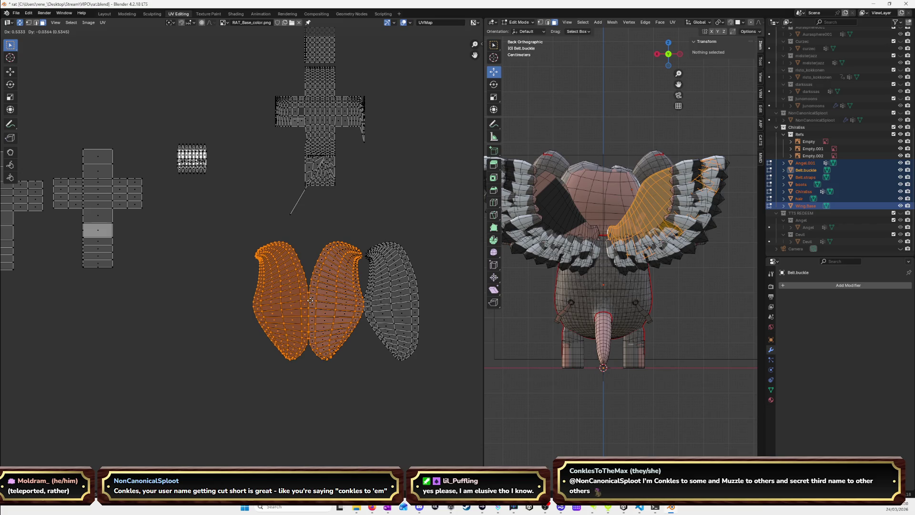
click(310, 301)
click(276, 300)
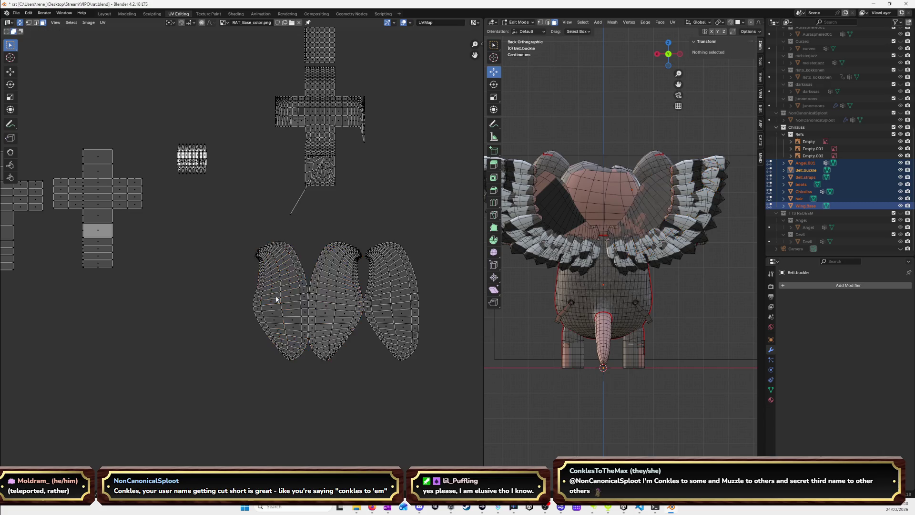
key(ctrl+l)
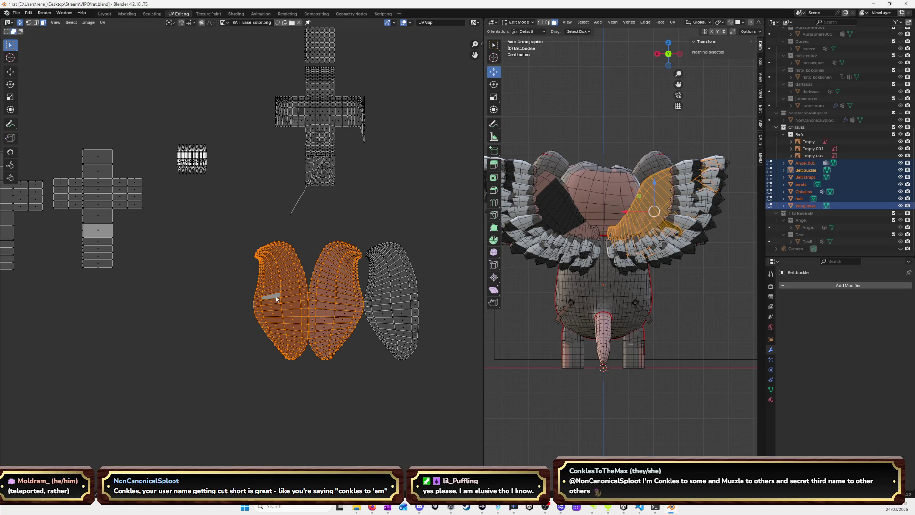
Slide the left wing island horizontally along X beside its mate, then select both wings.
click(276, 299)
drag(223, 230, 307, 380)
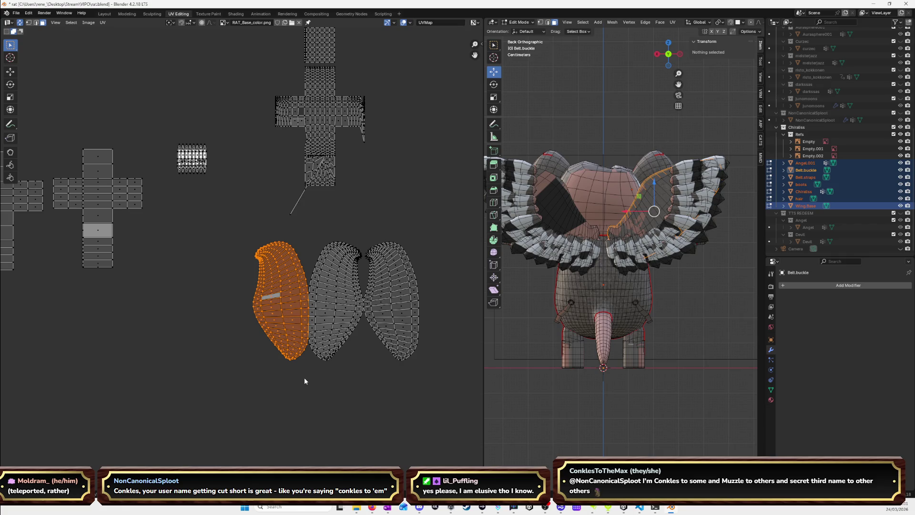
key(g)
key(x)
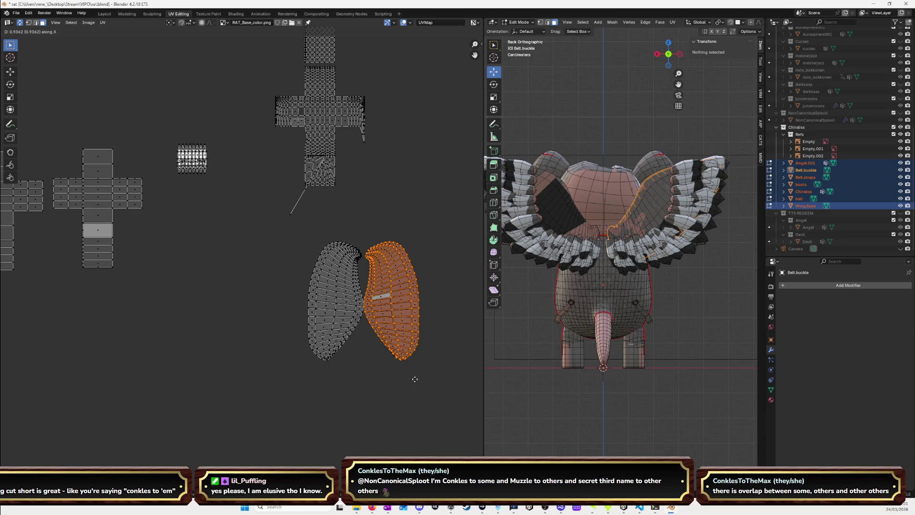
click(415, 379)
mouse_move(273, 229)
mouse_down()
mouse_move(409, 302)
mouse_move(446, 385)
mouse_up()
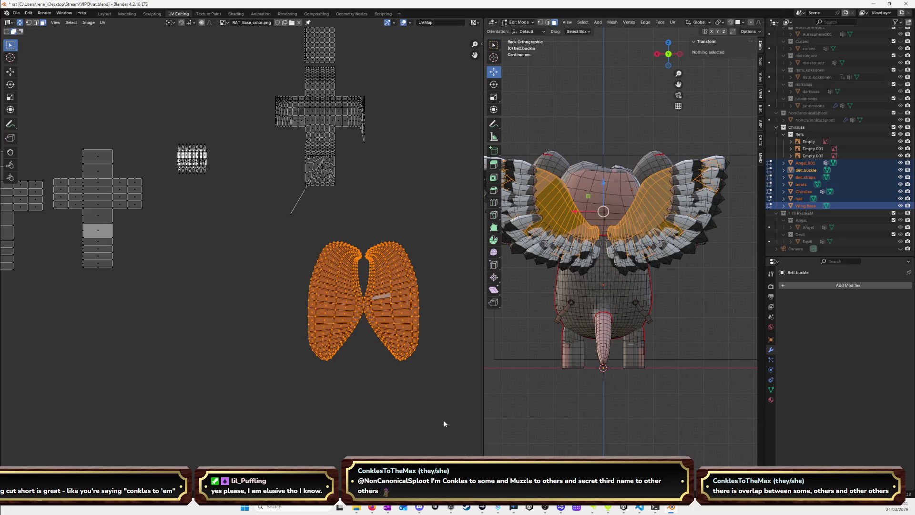
scroll(351, 334, down, 5)
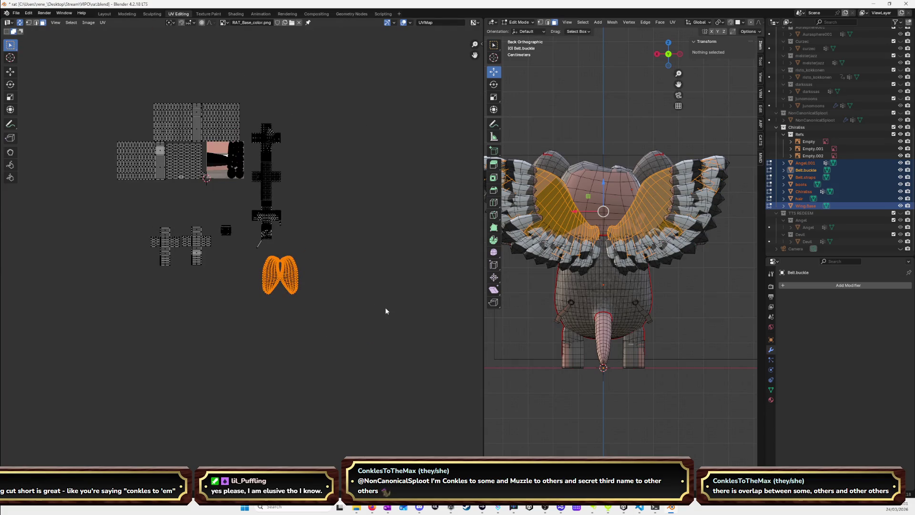
Move and shrink the wing UV islands up onto the texture.
key(g)
click(289, 191)
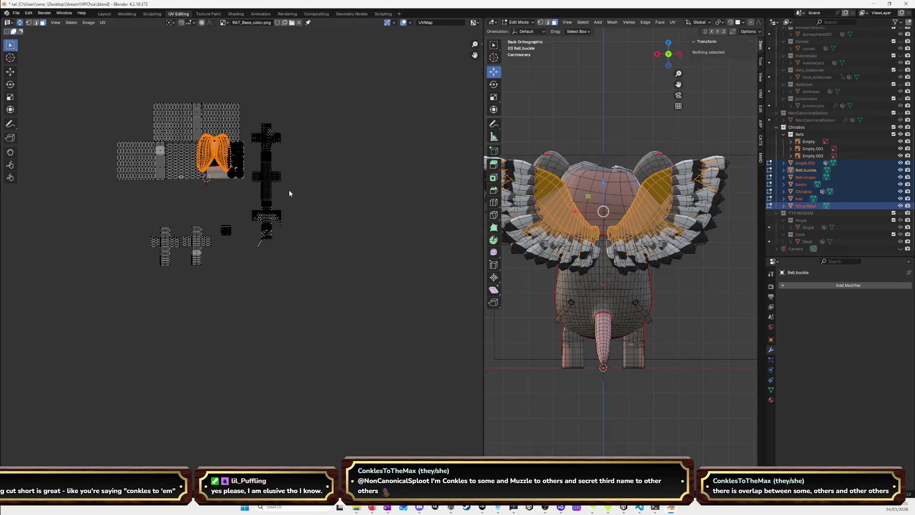
scroll(289, 190, up, 8)
scroll(314, 201, down, 2)
click(279, 263)
key(g)
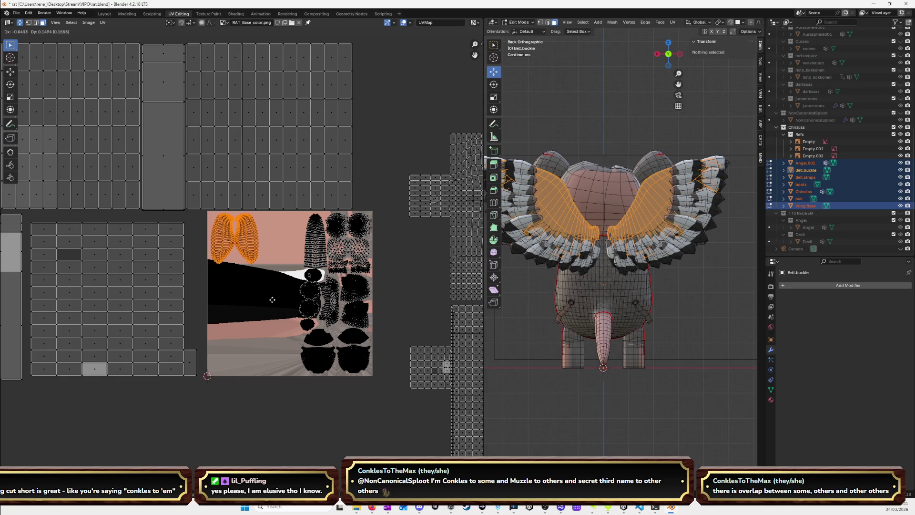
click(271, 298)
scroll(248, 368, down, 4)
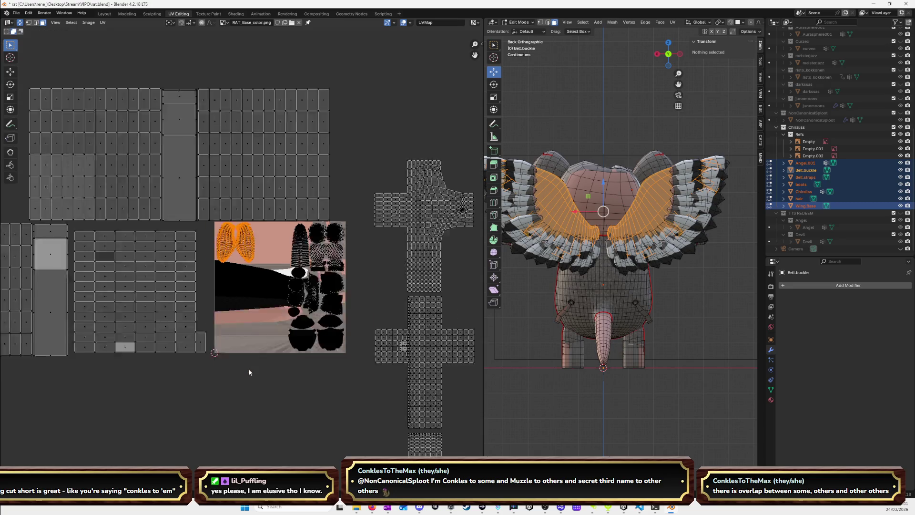
Reselect the wing islands and shift them to a new spot.
drag(262, 308, 313, 365)
click(313, 359)
drag(270, 296, 312, 364)
key(g)
click(258, 299)
Widen the 3D view, view from behind, and move one feather island to the right.
drag(483, 215, 408, 213)
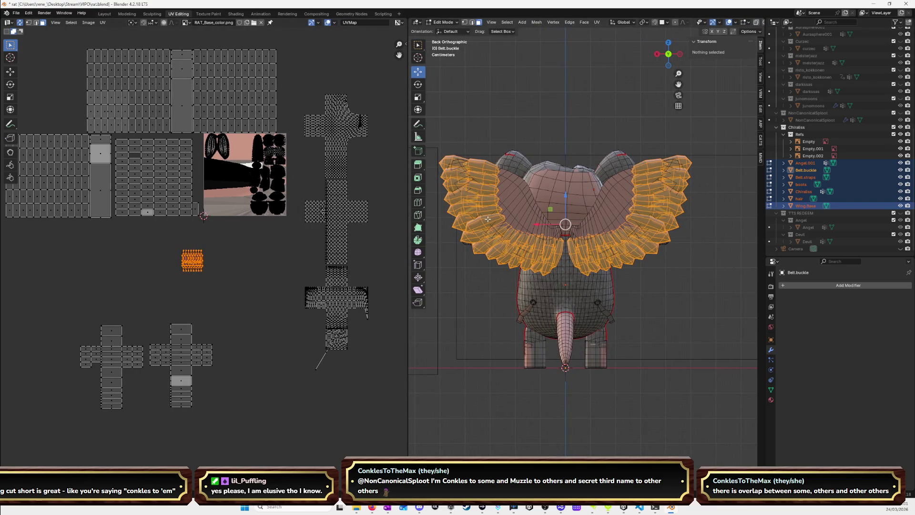
scroll(488, 219, up, 1)
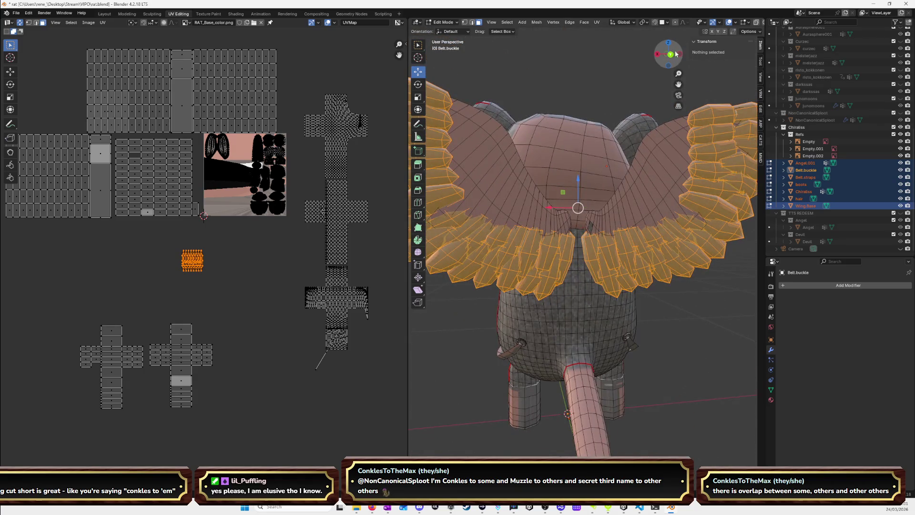
click(668, 53)
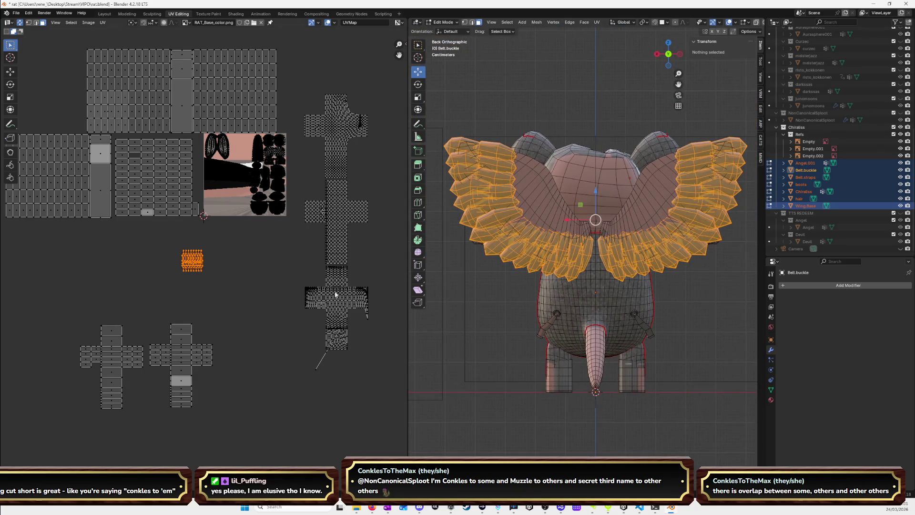
click(198, 266)
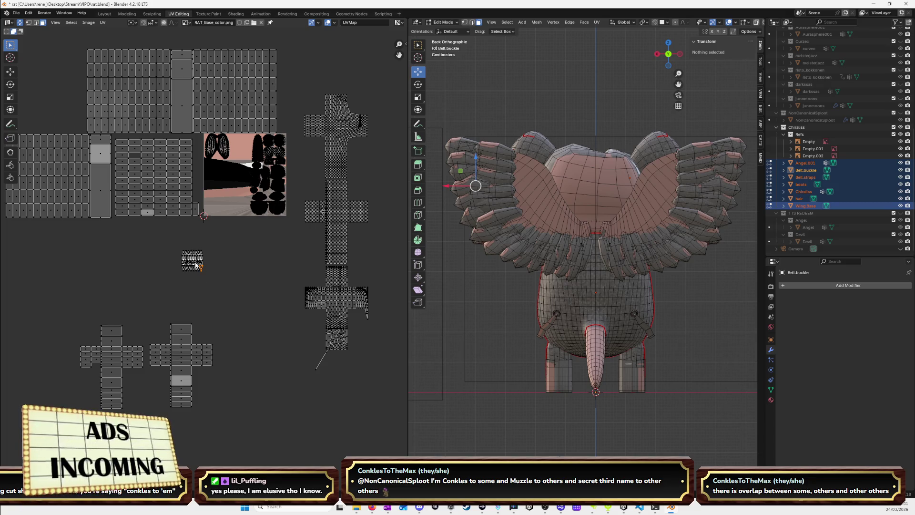
key(l)
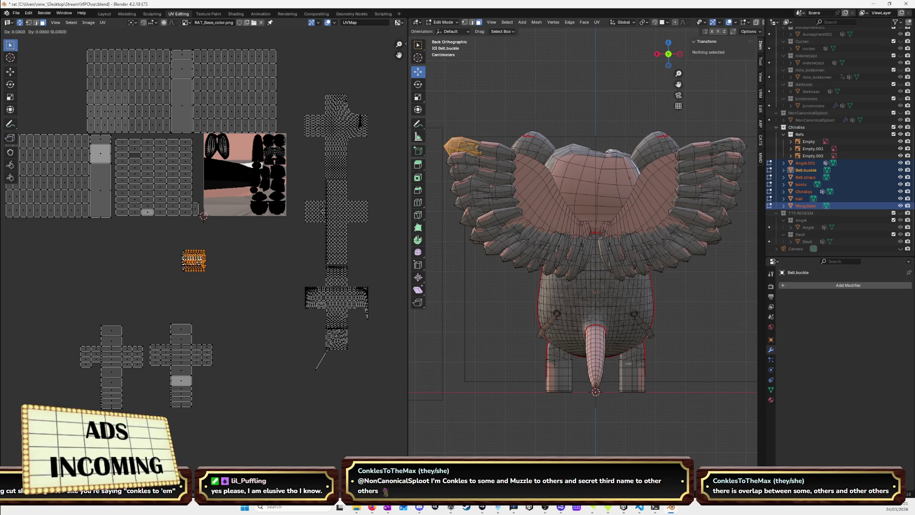
key(g)
click(221, 262)
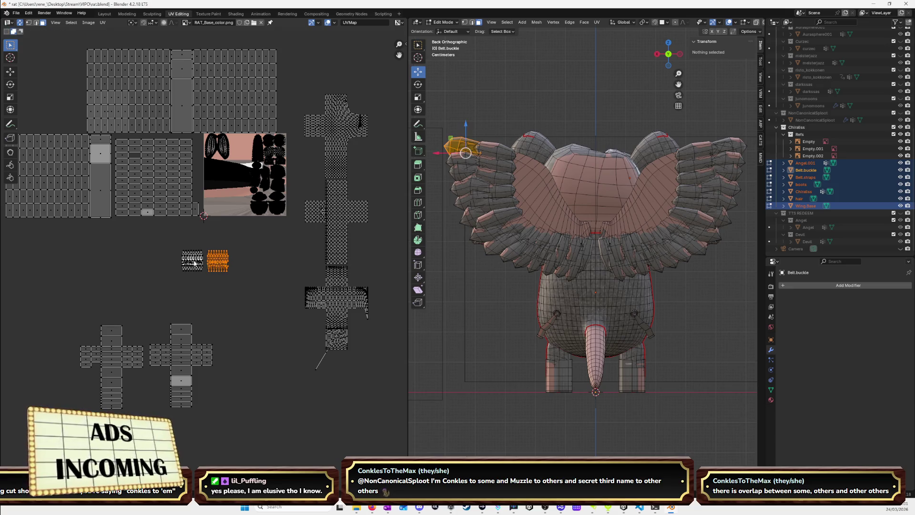
Move the feather island underneath down and to the left.
click(194, 262)
key(l)
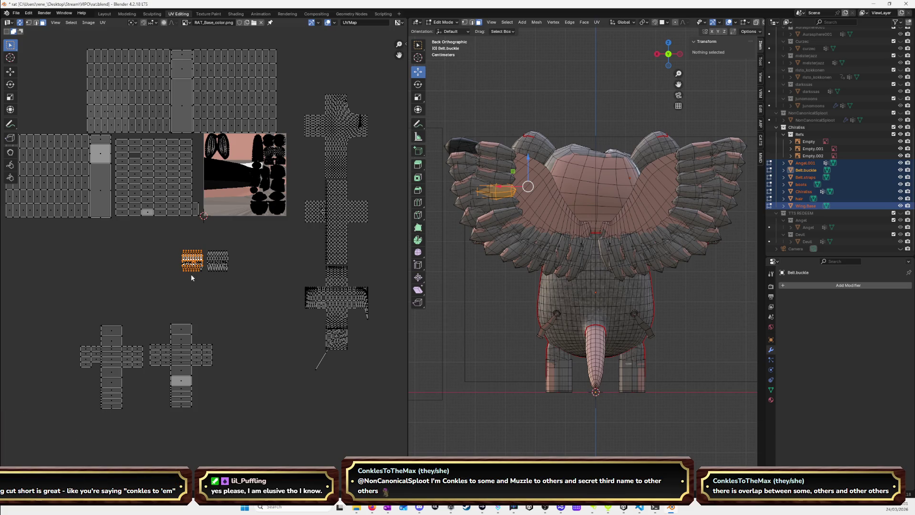
key(g)
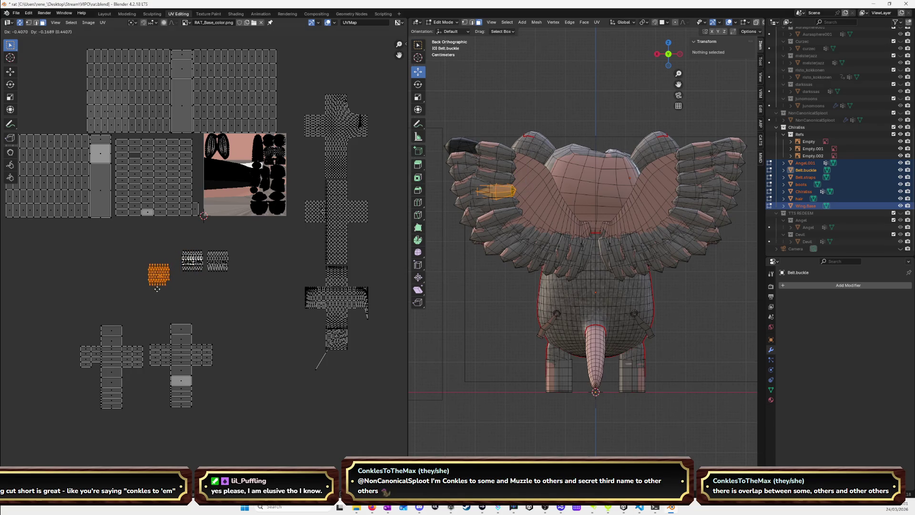
click(191, 275)
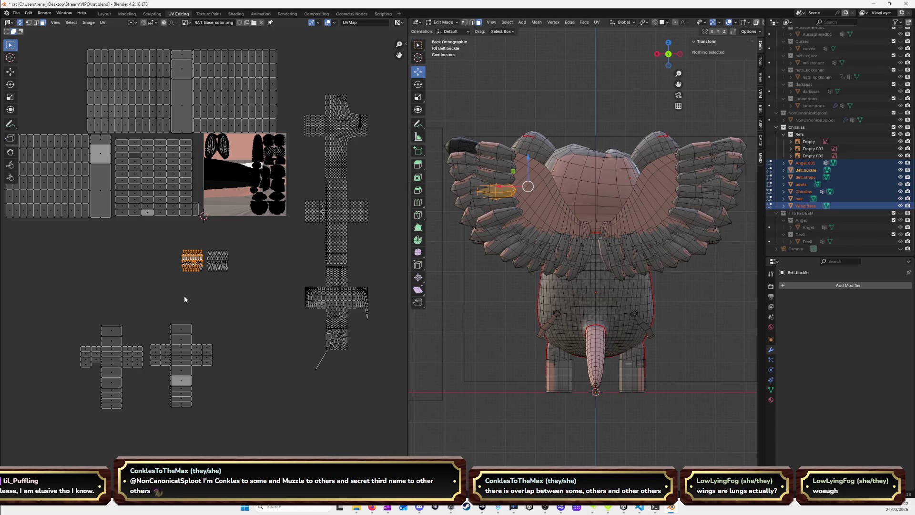
Move the next stacked feather island to the right.
click(225, 306)
click(191, 265)
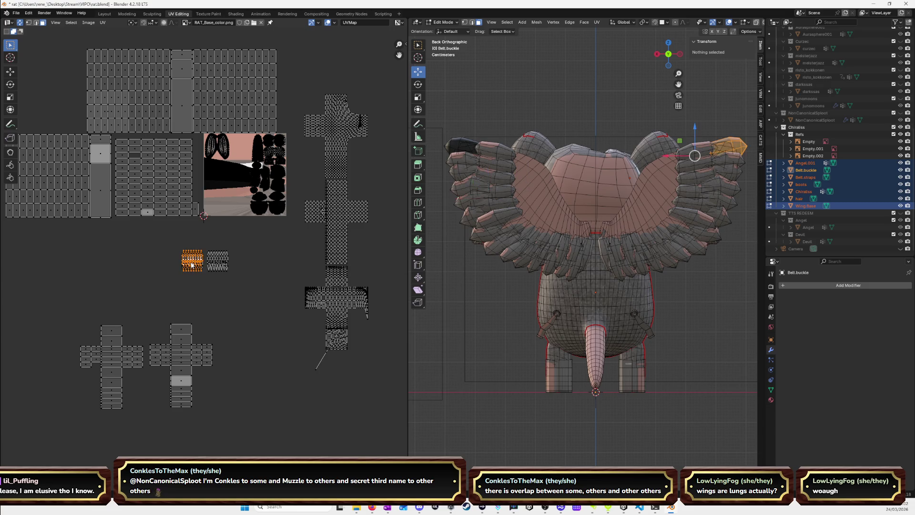
key(g)
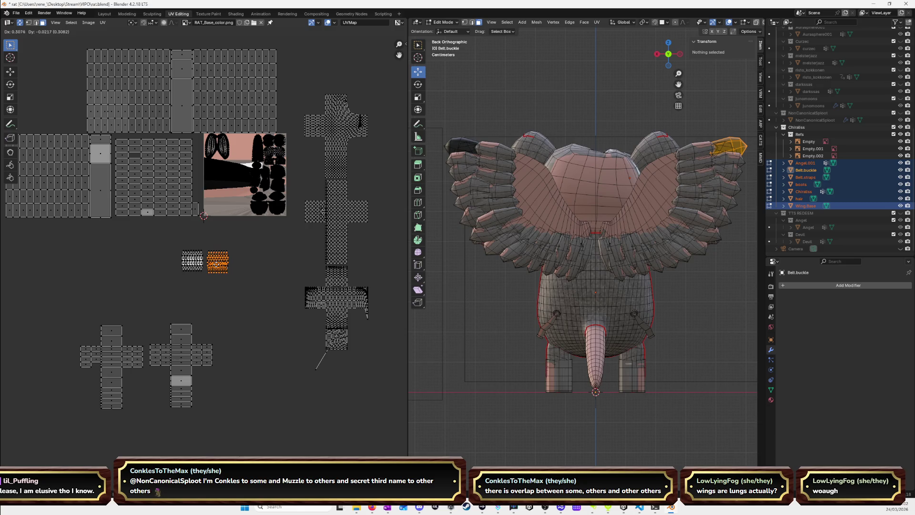
click(218, 265)
Move the orange island off the white one, then shift two islands right.
scroll(178, 240, up, 7)
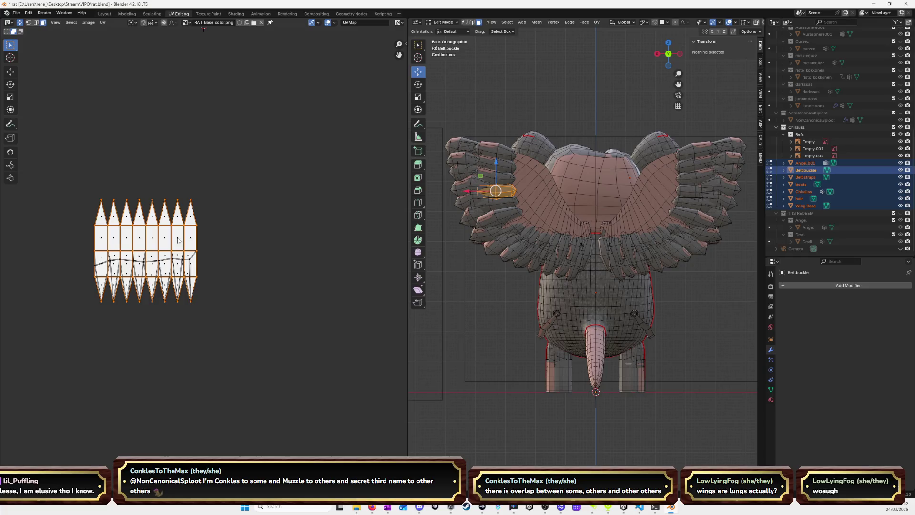
key(g)
click(291, 132)
key(l)
key(g)
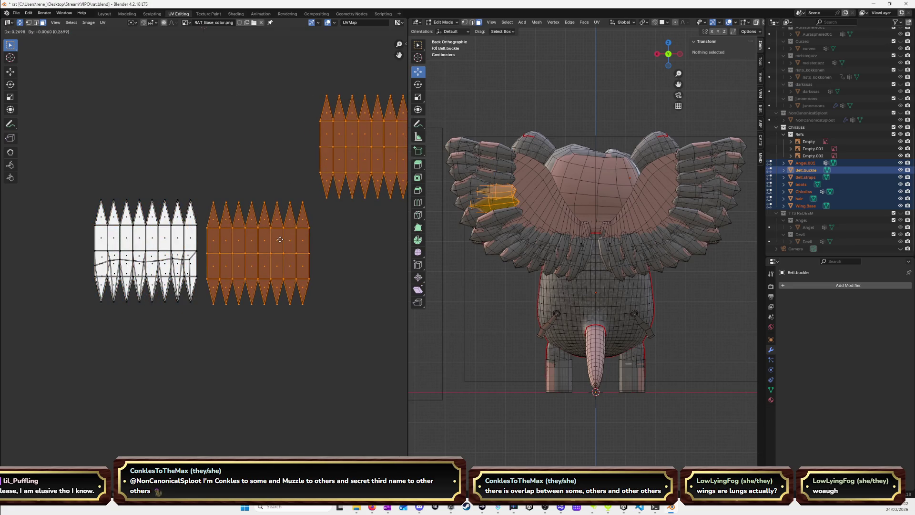
click(280, 240)
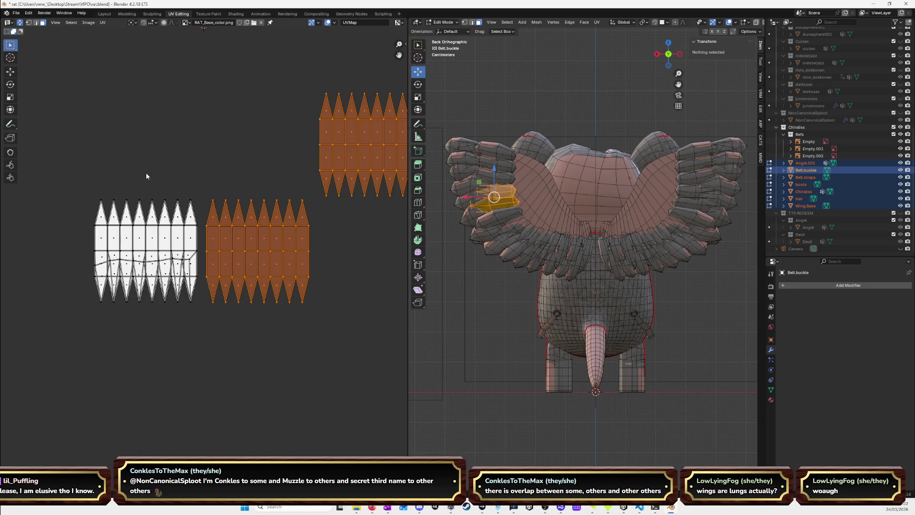
Move the white feather island to the top, then select the middle and top-right islands.
key(alt+a)
key(l)
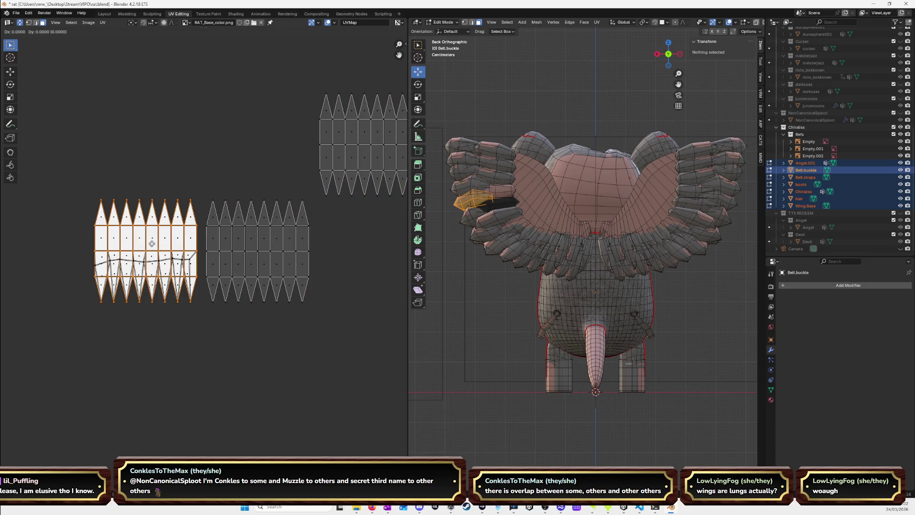
key(g)
click(242, 129)
key(l)
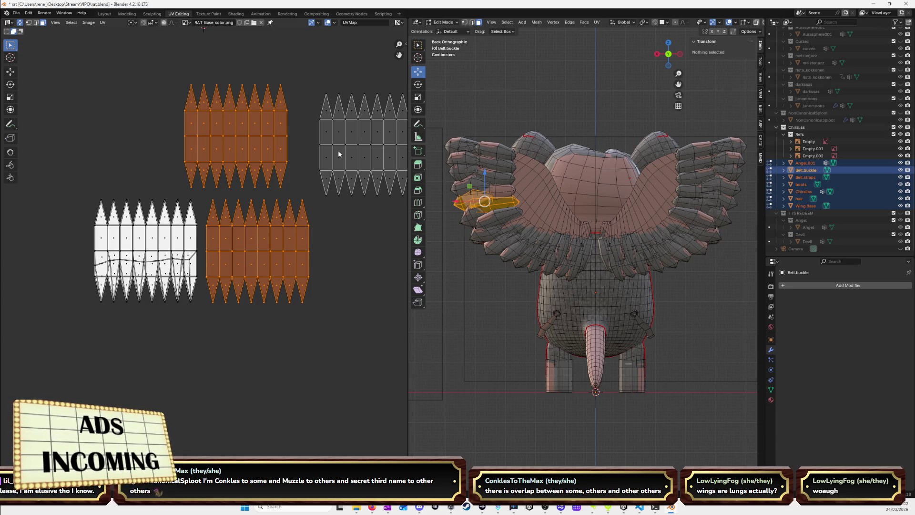
key(l)
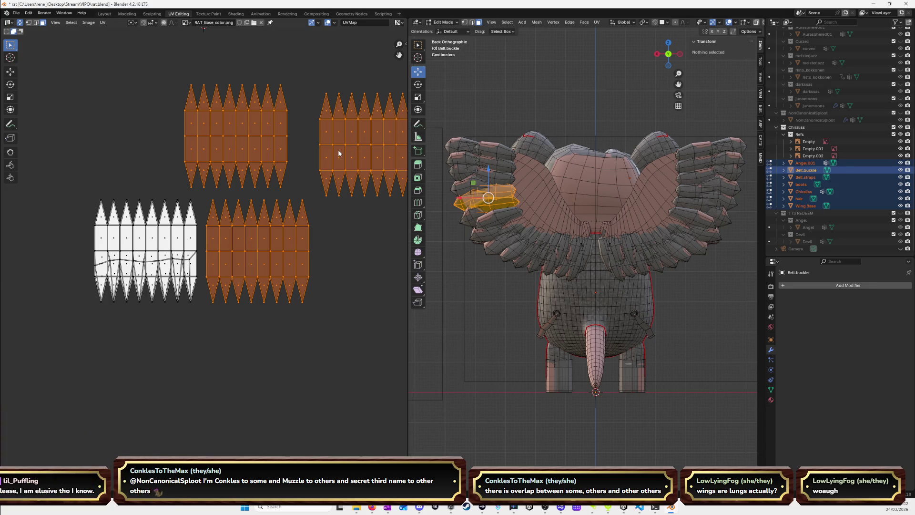
Move one feather island right, then two islands down together.
scroll(346, 245, down, 3)
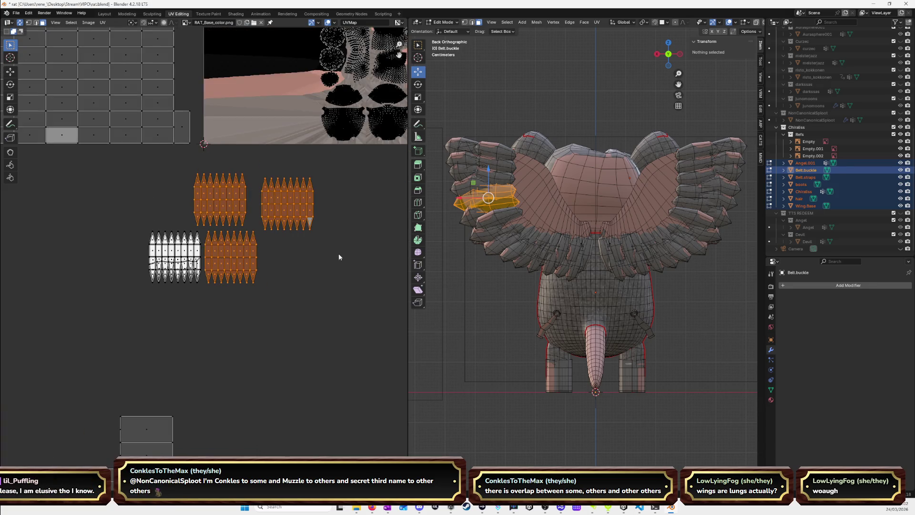
click(336, 256)
click(170, 260)
key(g)
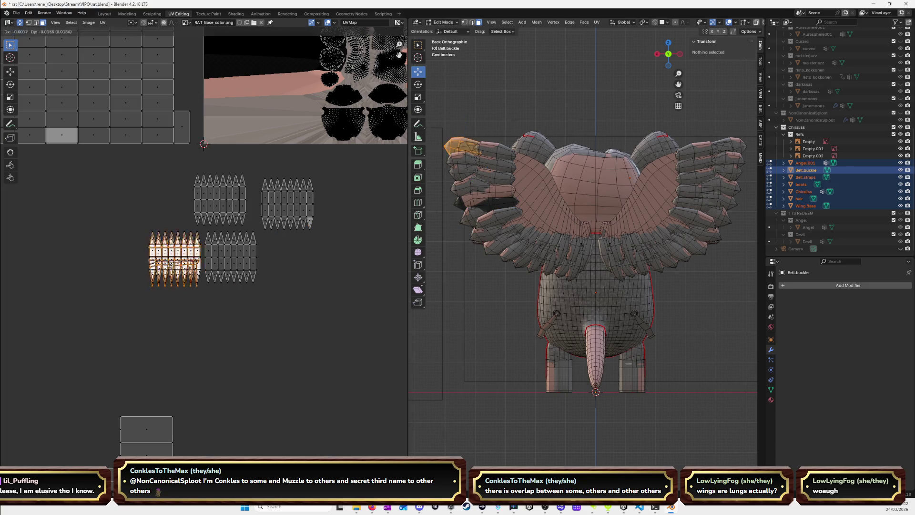
click(286, 263)
shift+click(175, 264)
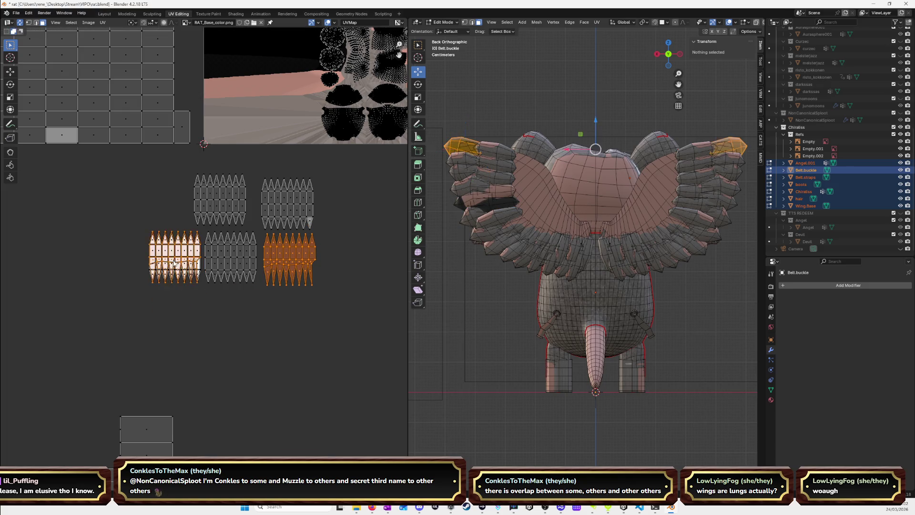
key(g)
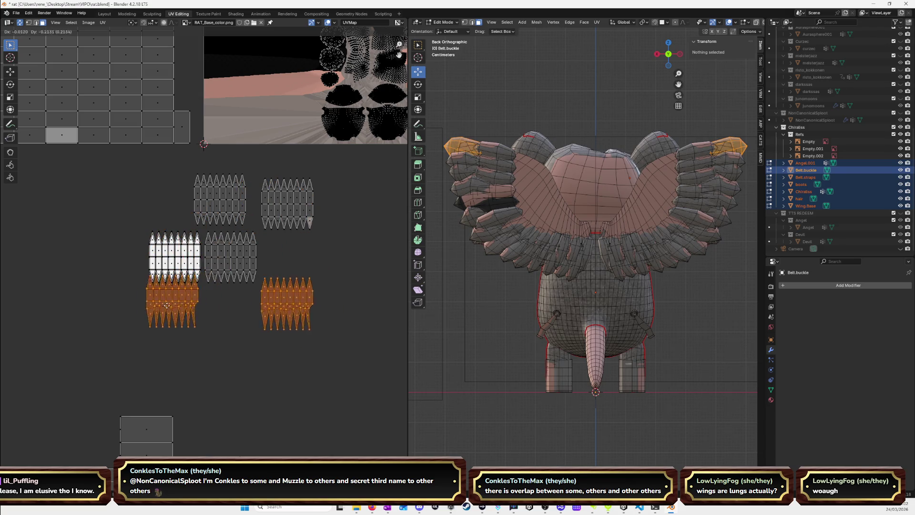
click(175, 320)
Move one stacked island up-left and the one under the white island left.
key(alt+a)
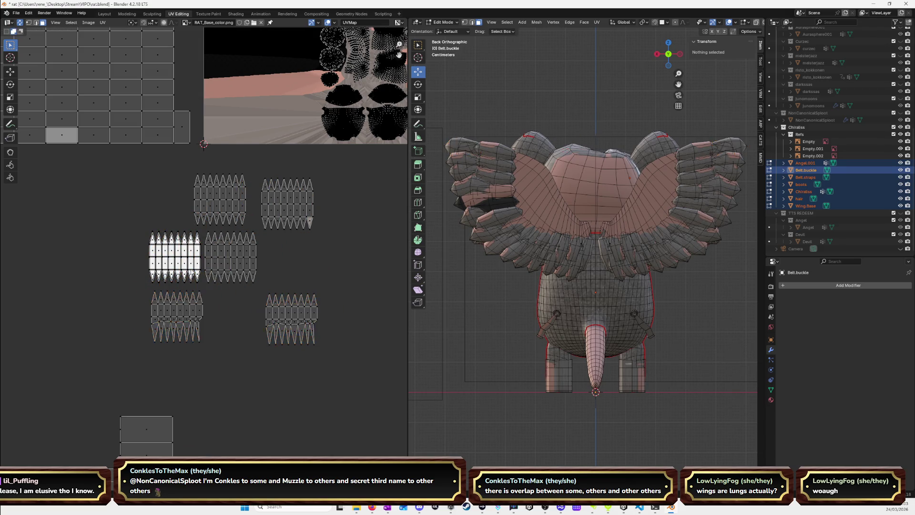
click(189, 266)
key(g)
click(170, 205)
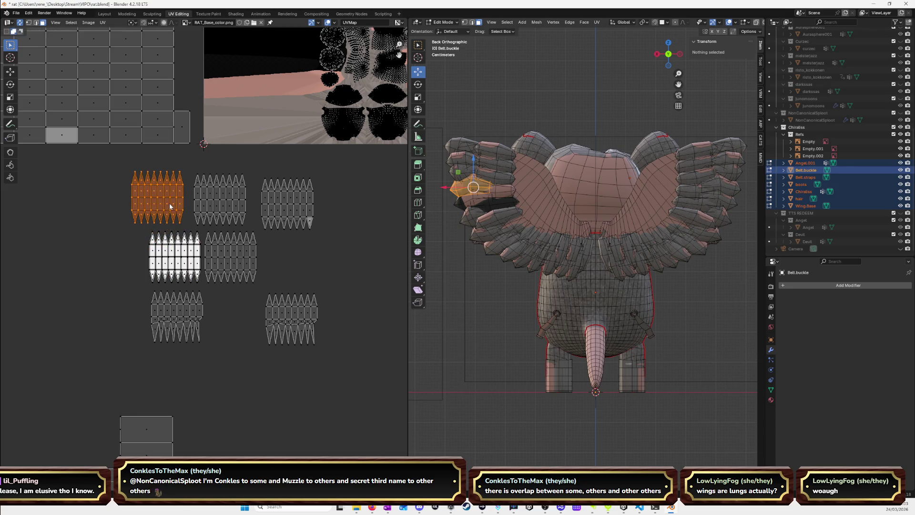
key(alt+a)
click(184, 265)
key(g)
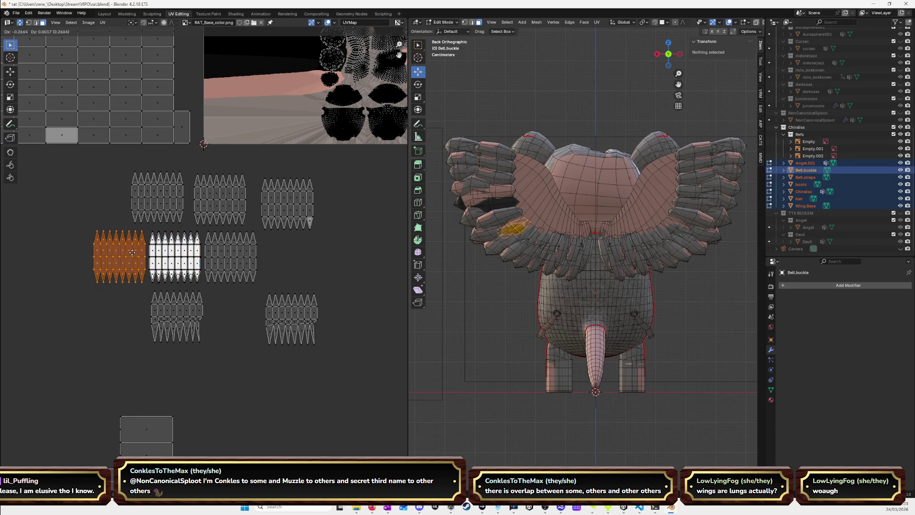
click(133, 252)
Place the next stacked island at the lower left.
click(228, 289)
key(alt+a)
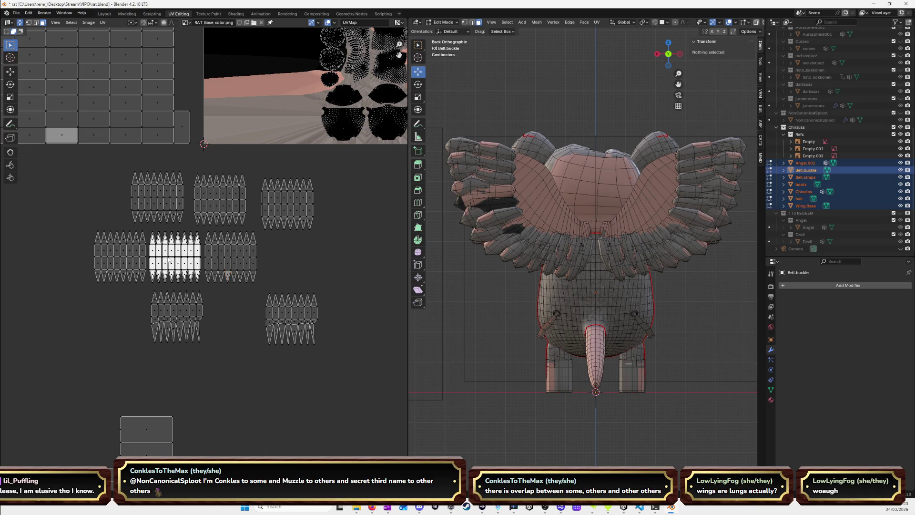
click(170, 260)
key(g)
click(108, 319)
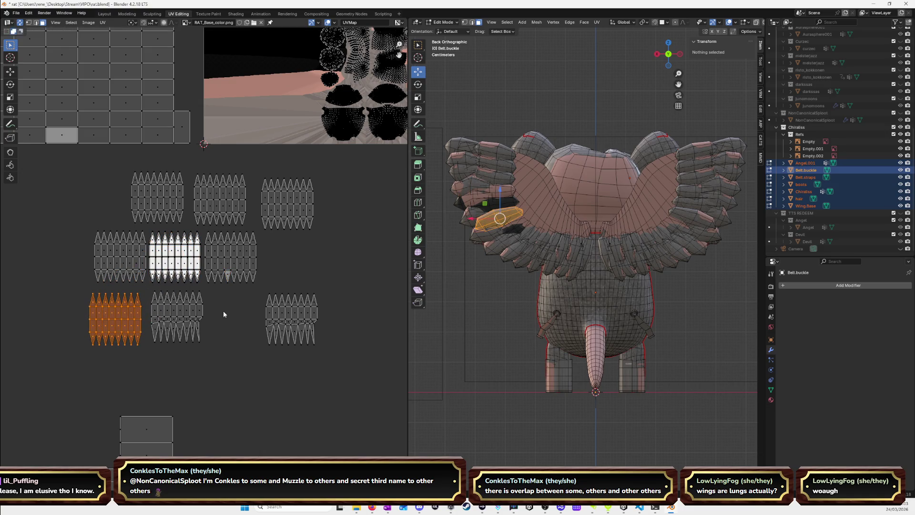
Move one stack island down-right and another to the right.
click(228, 284)
click(180, 265)
click(269, 300)
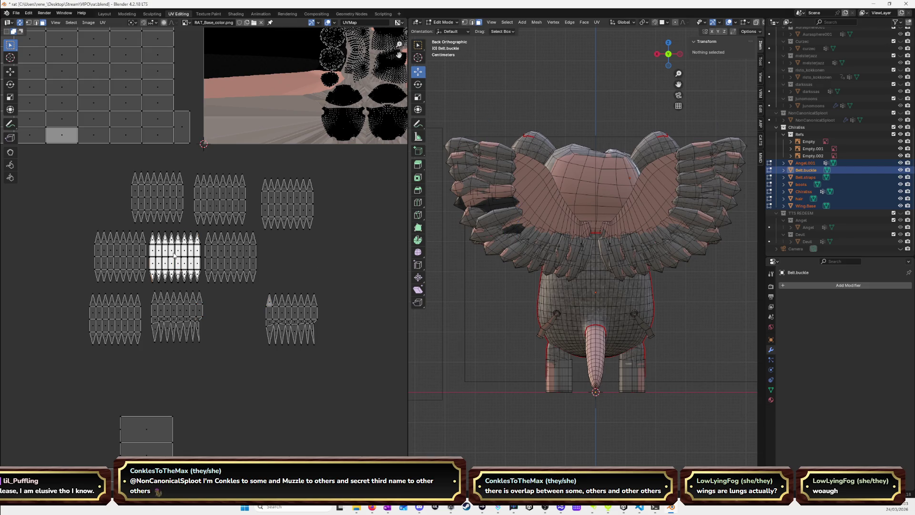
key(l)
key(g)
click(232, 315)
click(277, 266)
key(l)
key(g)
click(291, 265)
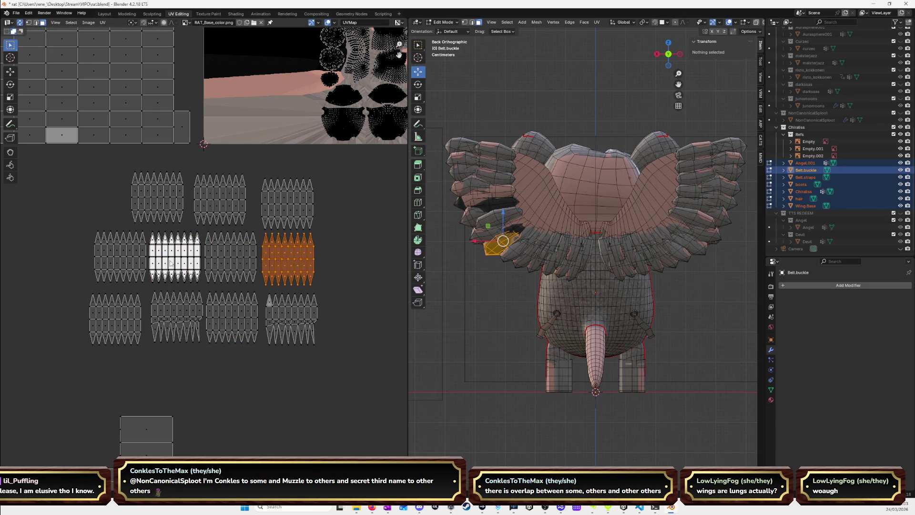
Place the white island at the top left and another island further left.
click(171, 262)
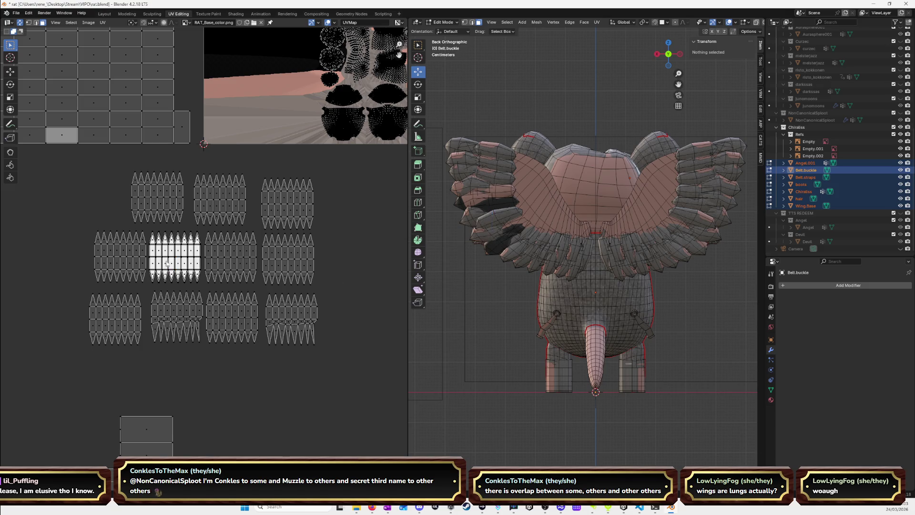
key(l)
key(g)
click(93, 200)
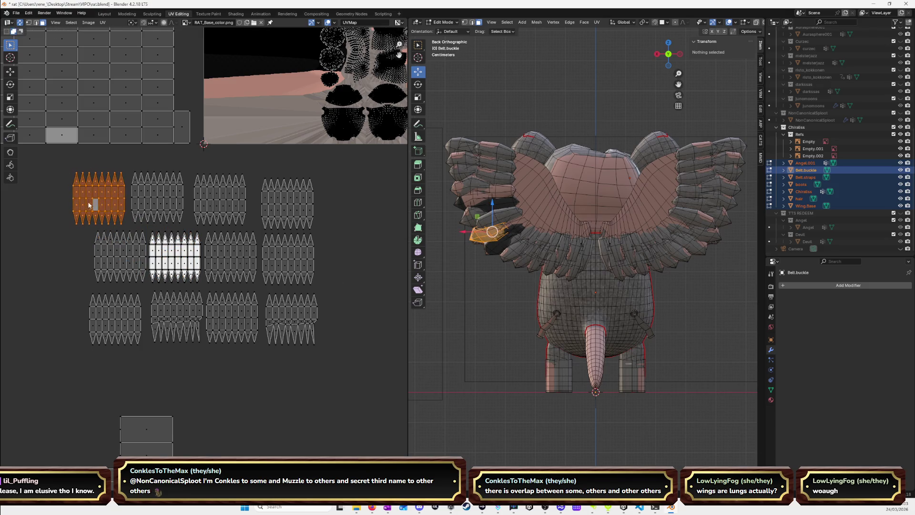
key(alt+a)
key(l)
key(g)
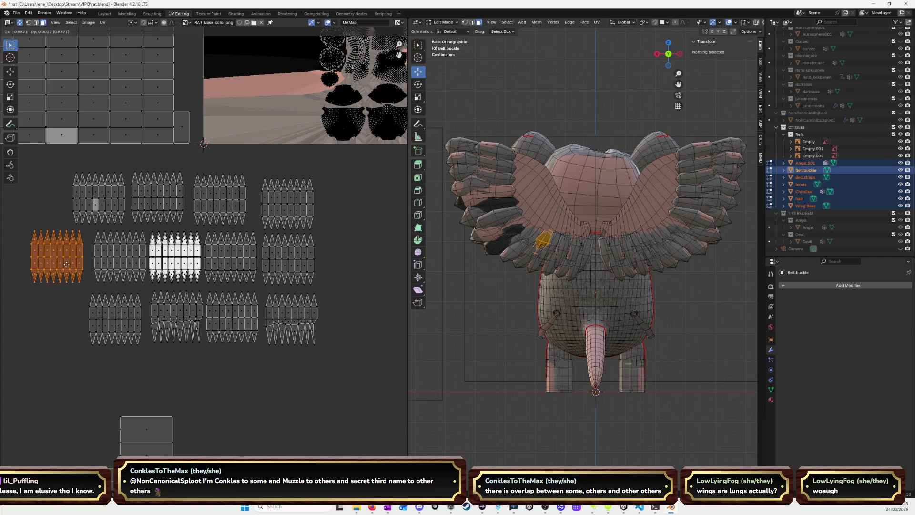
click(57, 269)
Place one island at the bottom left and another in an empty grid slot.
click(182, 255)
key(l)
key(g)
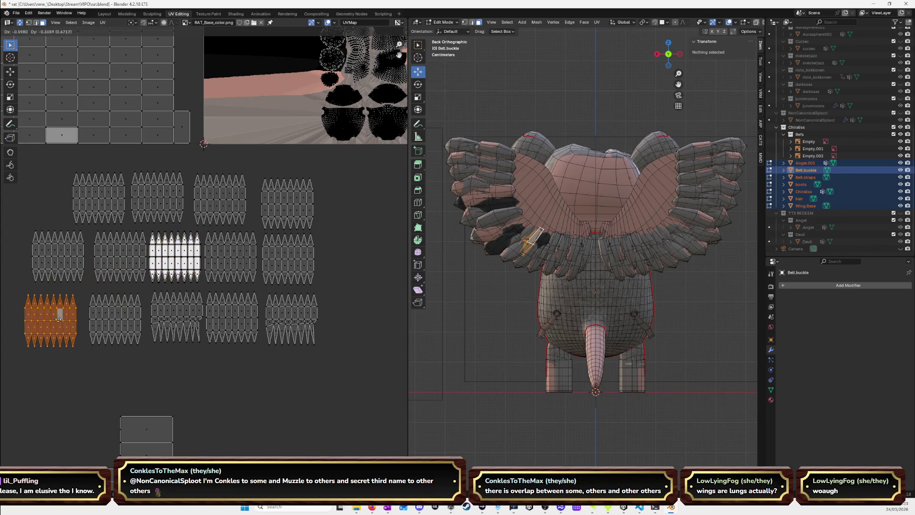
click(60, 319)
click(177, 265)
click(77, 191)
click(171, 250)
key(l)
key(g)
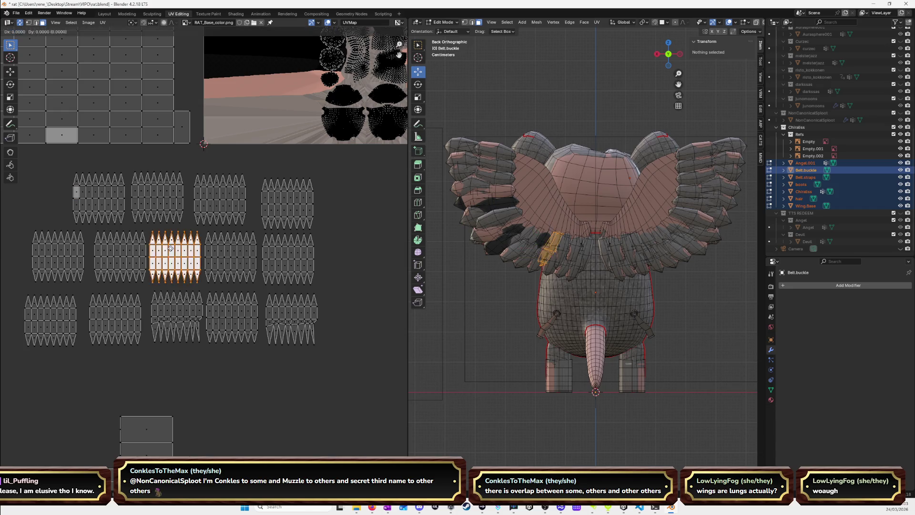
click(343, 203)
Move the next white-stack island into the empty right-hand slot.
key(l)
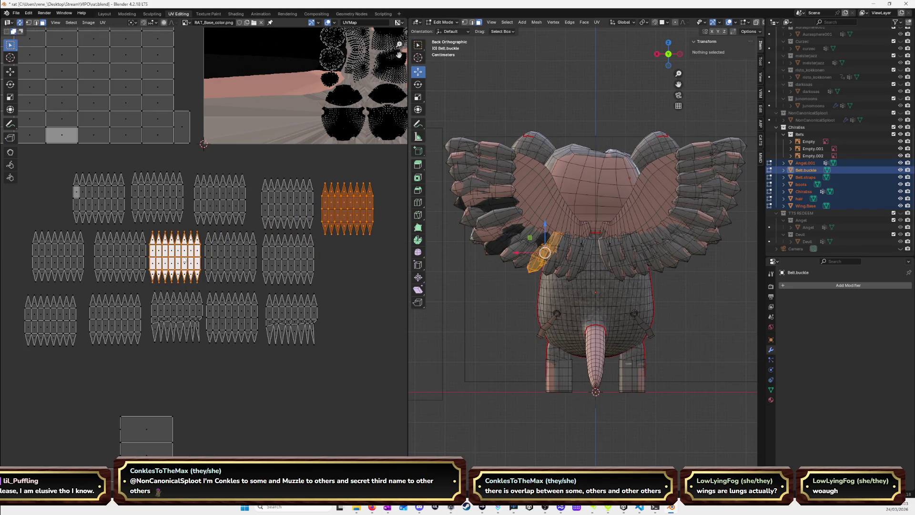
key(alt+a)
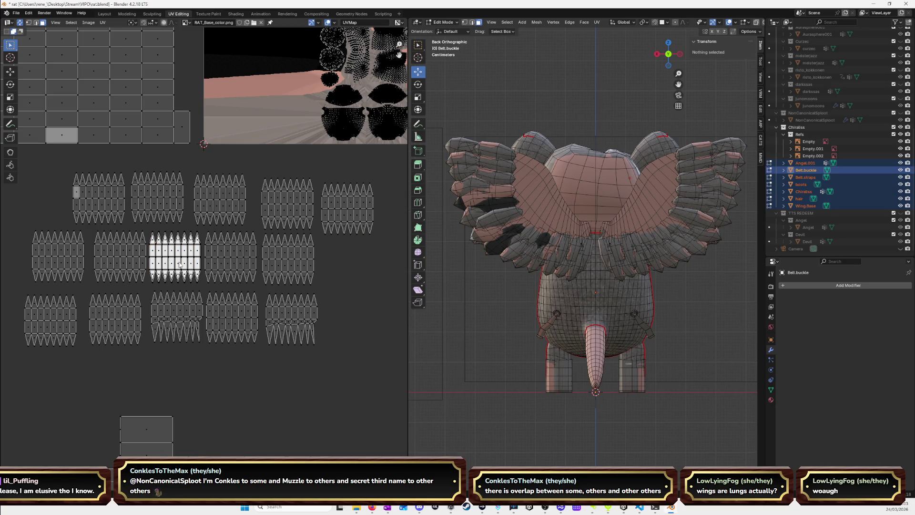
key(l)
key(g)
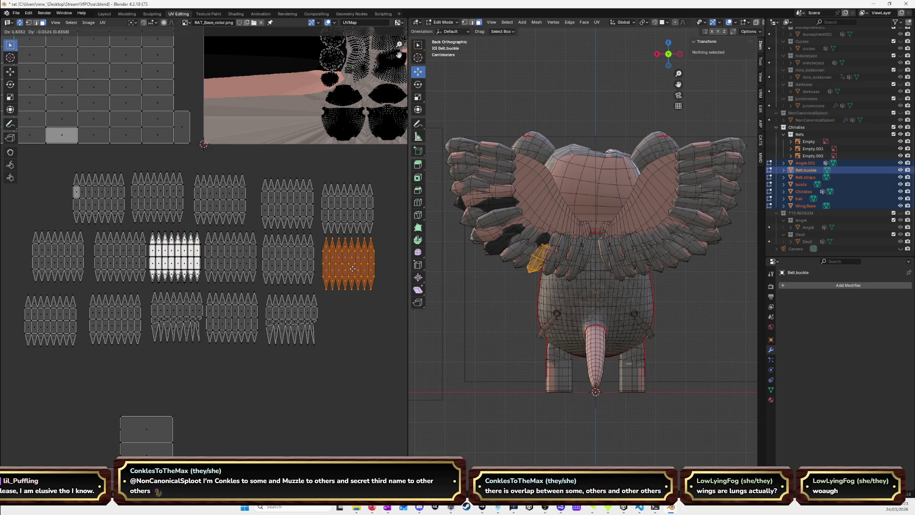
click(180, 271)
Place two more stack islands at the bottom right and far top-left.
key(alt+a)
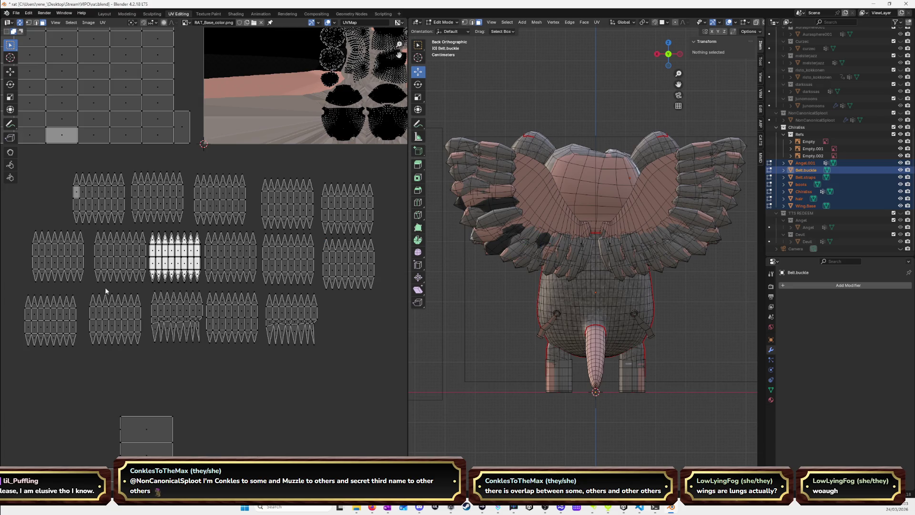
key(l)
key(g)
click(335, 328)
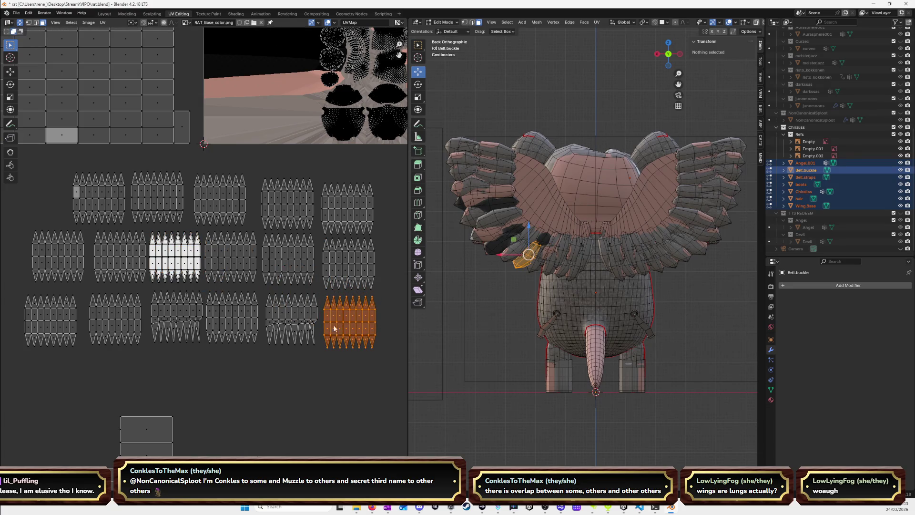
key(alt+a)
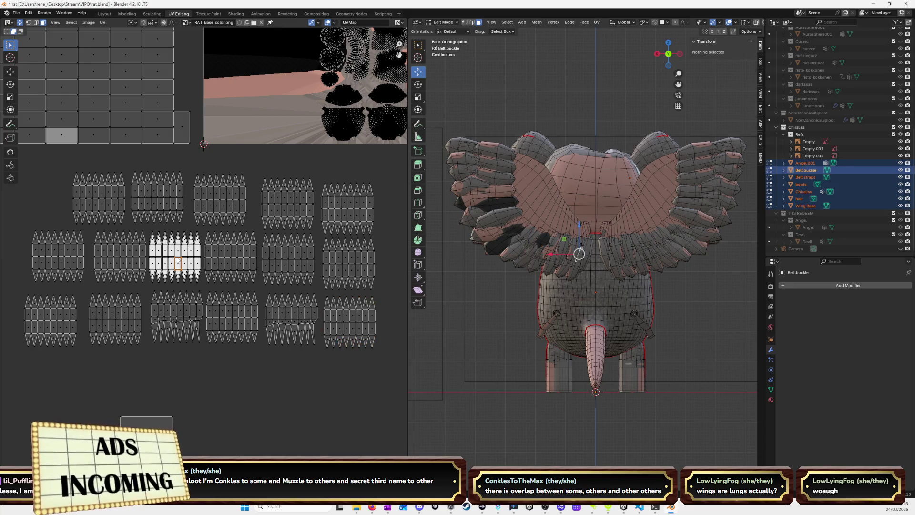
key(l)
key(g)
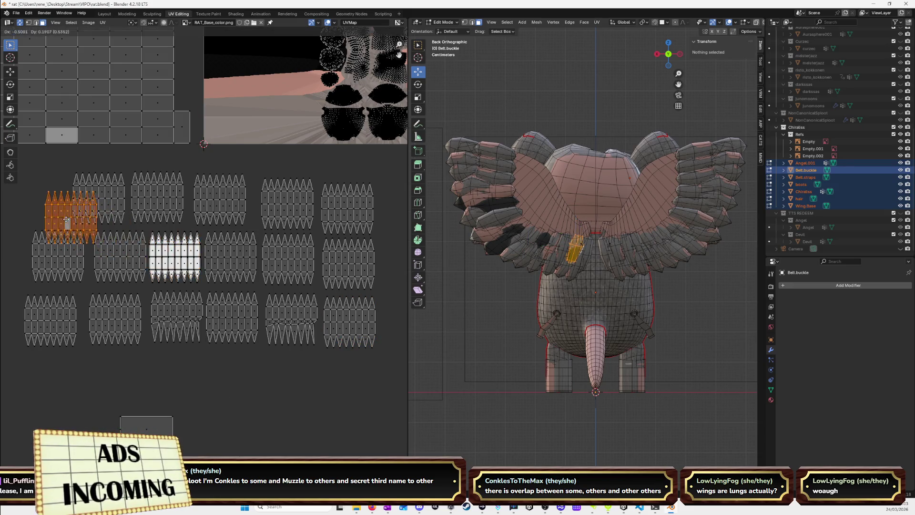
click(40, 204)
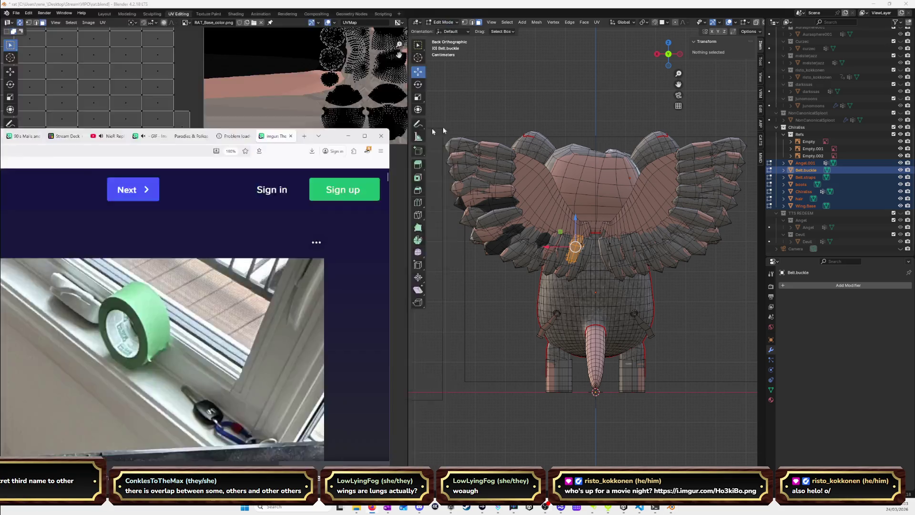
Zoom the Imgur page to 160%, scroll the cassette photo post, then minimize the browser.
key(ctrl+minus)
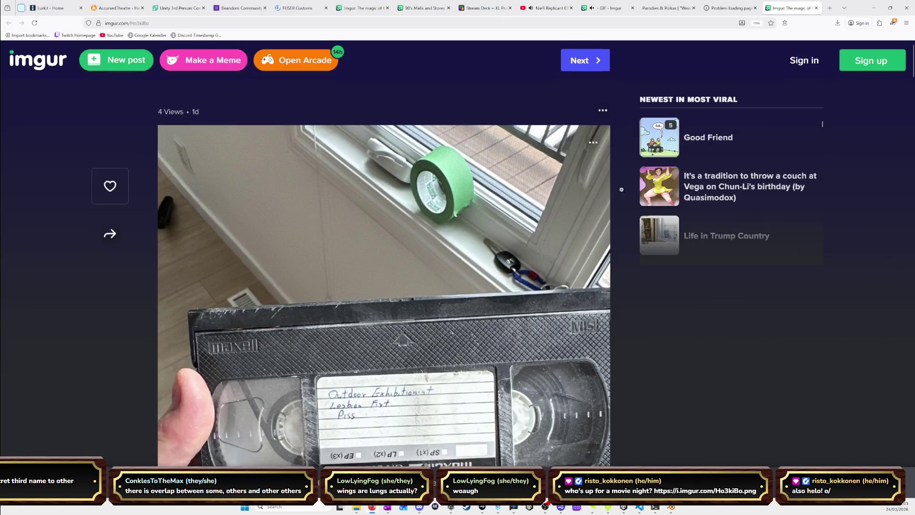
scroll(540, 176, down, 3)
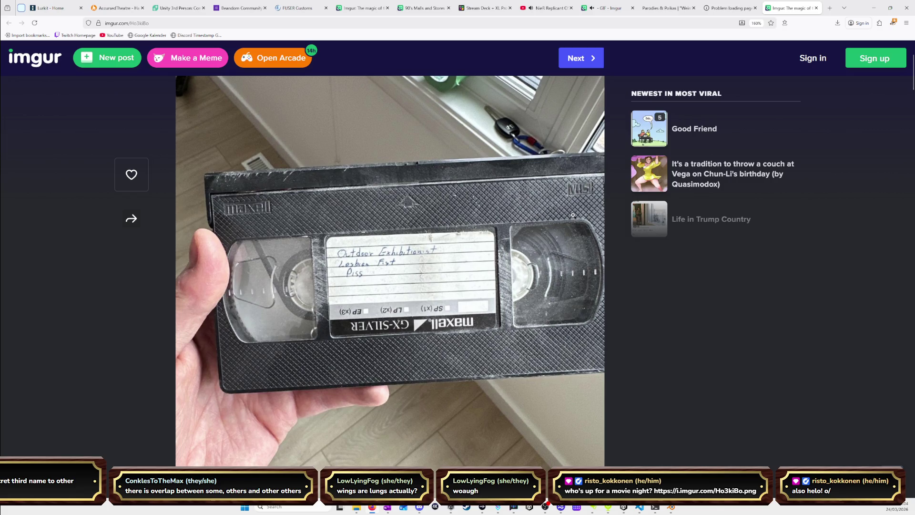
scroll(573, 214, up, 2)
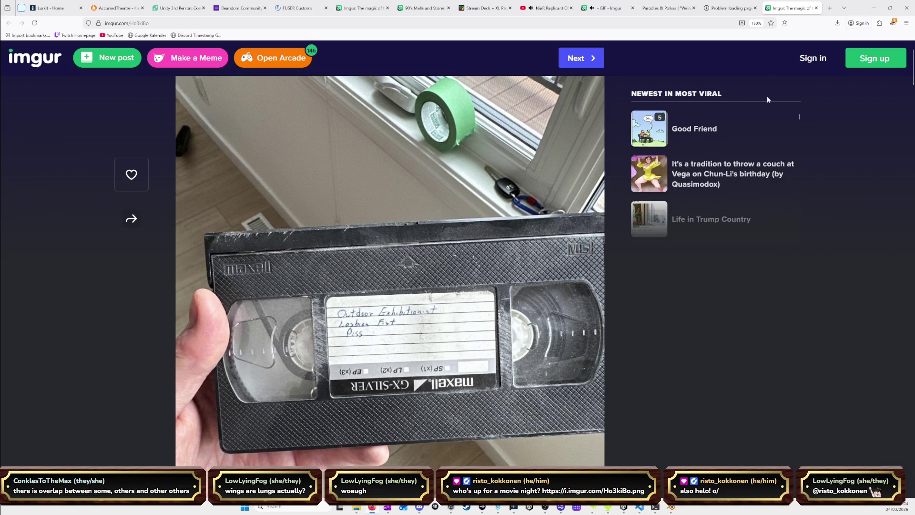
click(873, 8)
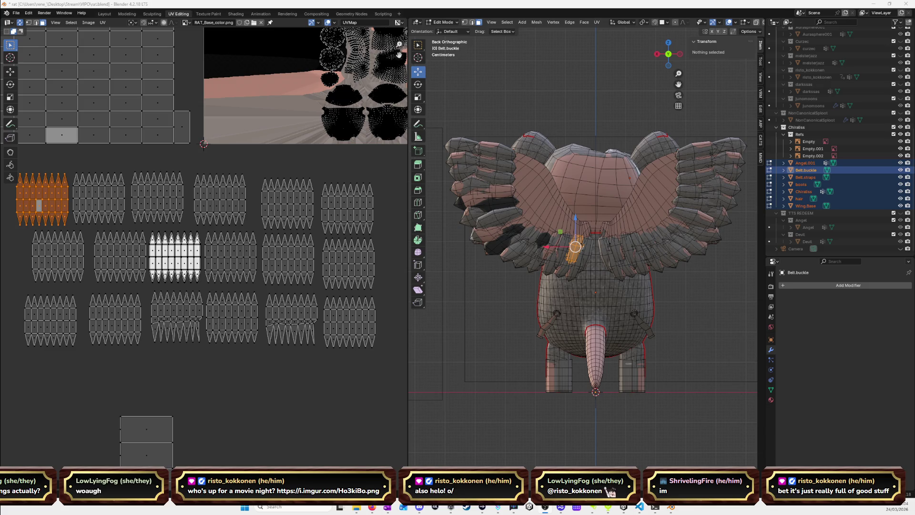
Switch to Unity and start the project in play mode.
key(alt+Tab)
click(446, 20)
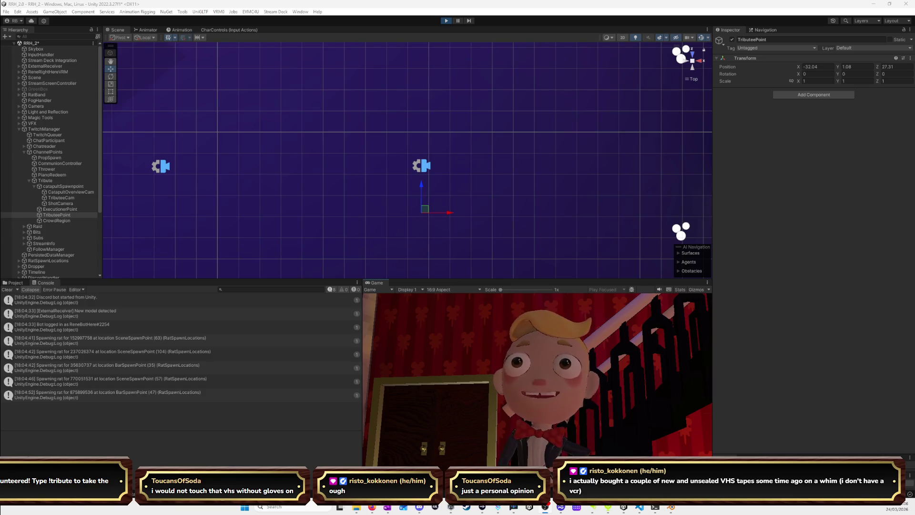
Maximize the Game view to fill the Unity editor during play.
double_click(379, 281)
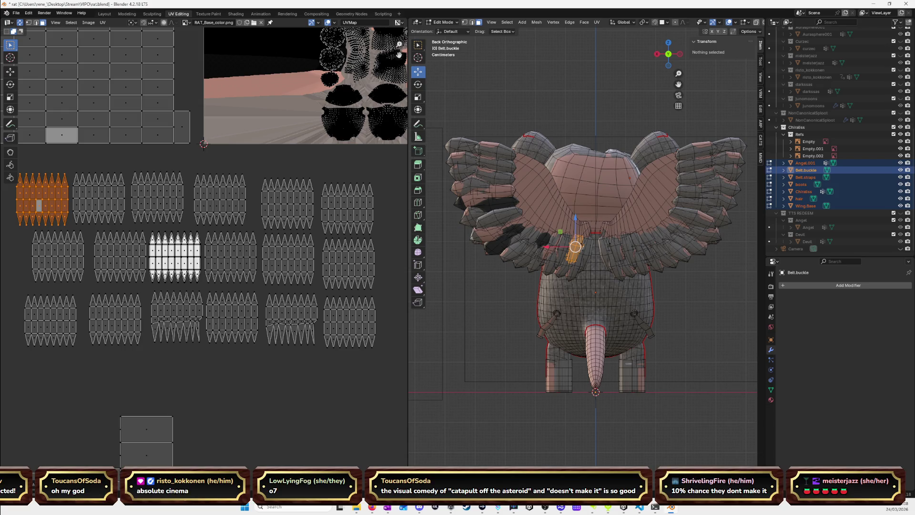
Scroll through Tribute.cs in VS Code, minimize the editor, and return to Unity.
key(alt+Tab)
scroll(437, 288, down, 13)
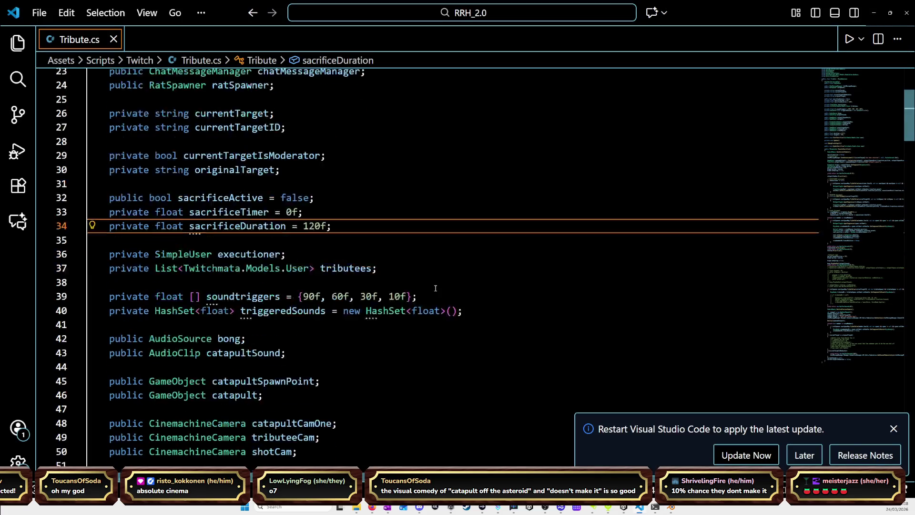
scroll(437, 288, down, 5)
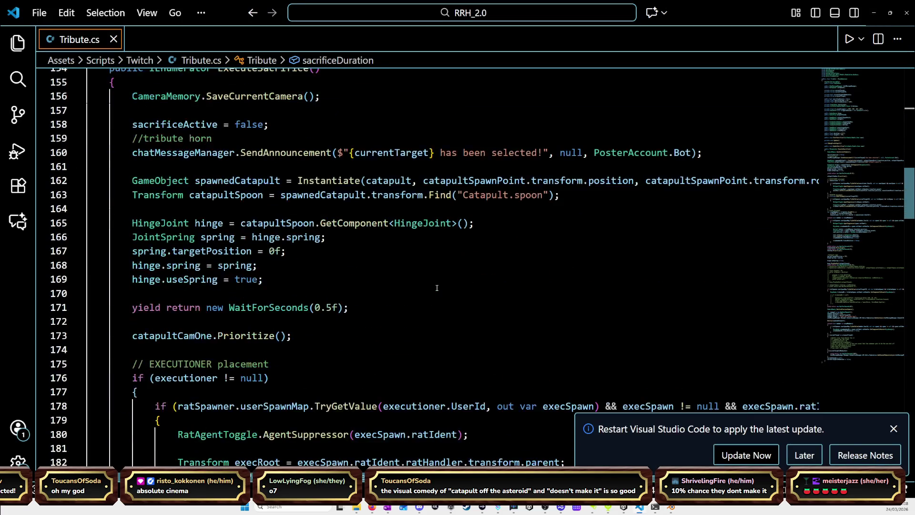
scroll(436, 288, up, 2)
scroll(437, 288, up, 9)
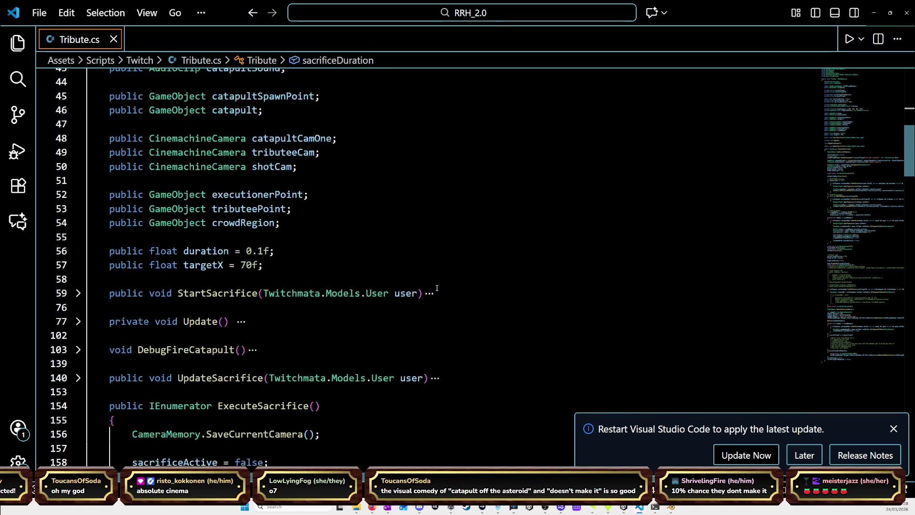
right_click(615, 44)
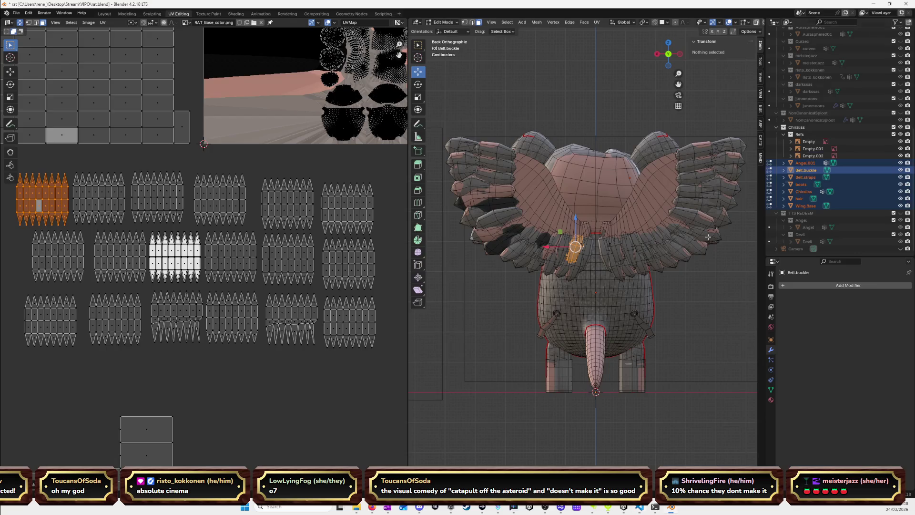
click(874, 13)
key(alt+Tab)
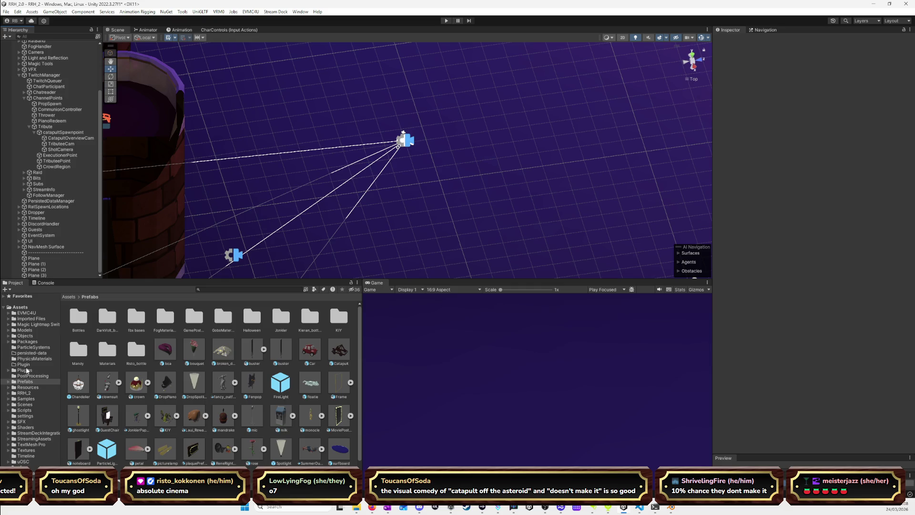
Open the Rats scripts folder, select Chatreader, and choose Edit Script on TwitchChatreader.
click(24, 410)
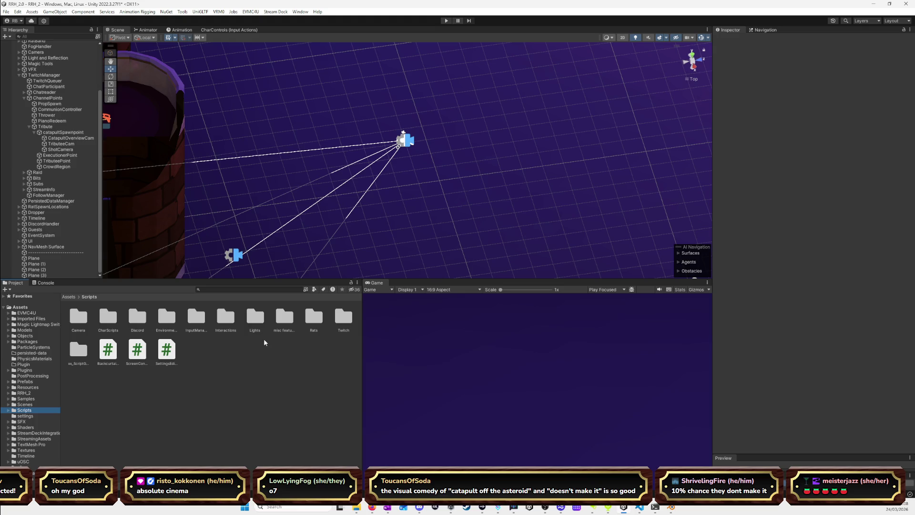
double_click(310, 318)
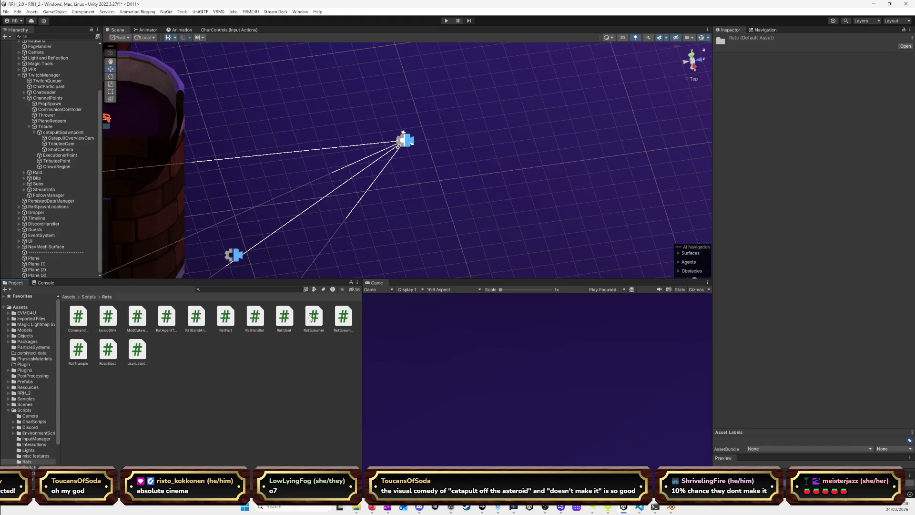
click(48, 93)
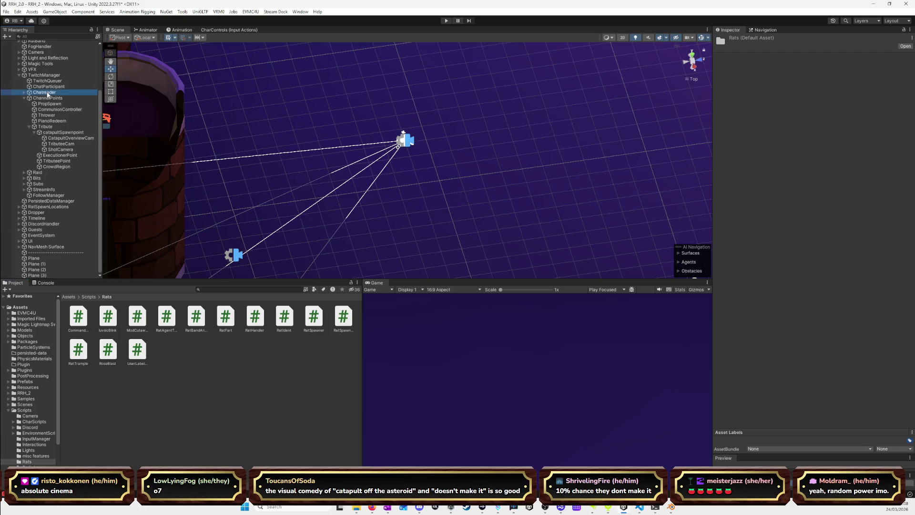
click(910, 91)
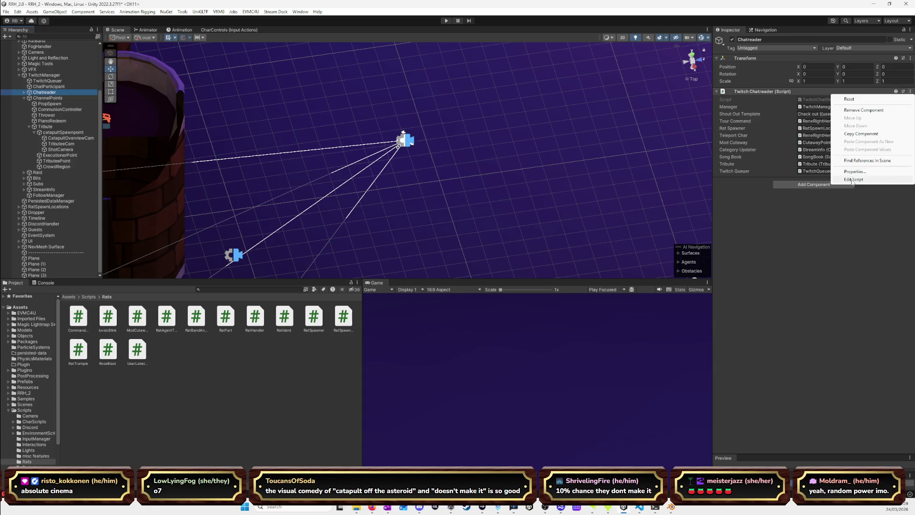
click(852, 180)
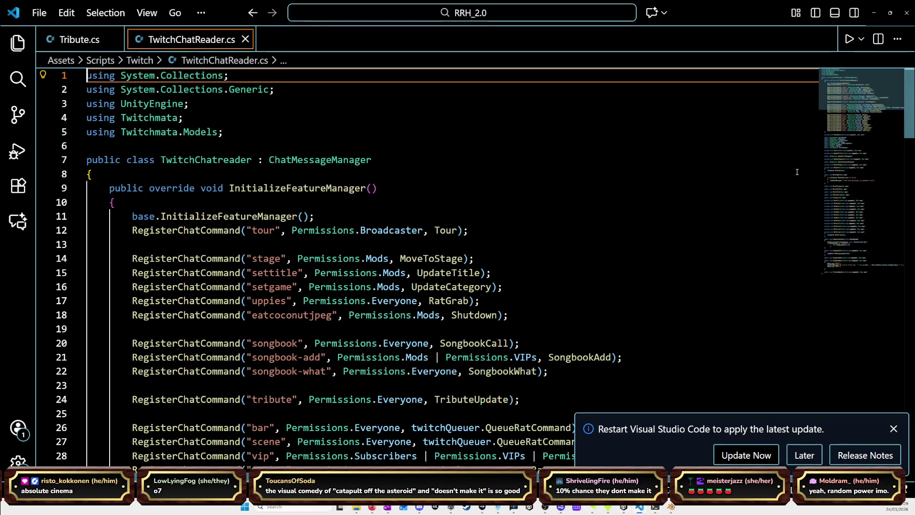
Replace the tribute command's TributeUpdate handler with 'twitchQueuer.'.
scroll(743, 163, down, 2)
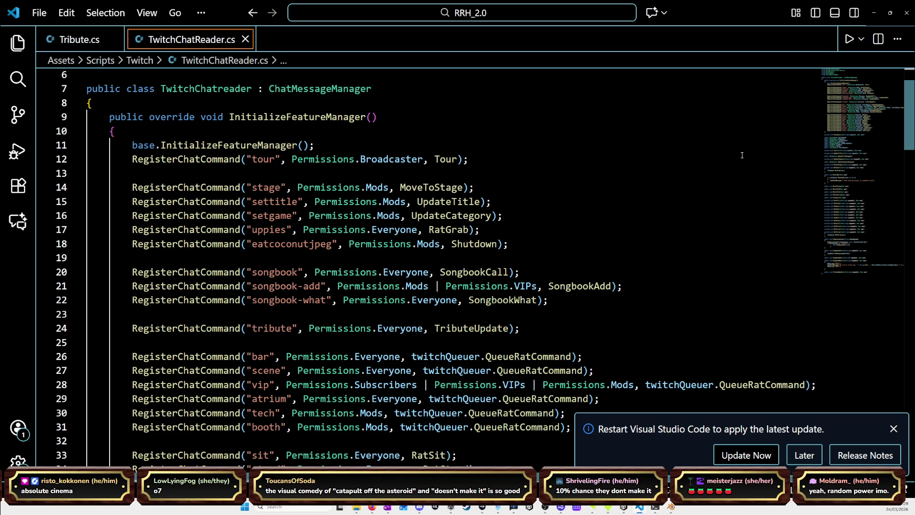
scroll(742, 155, down, 2)
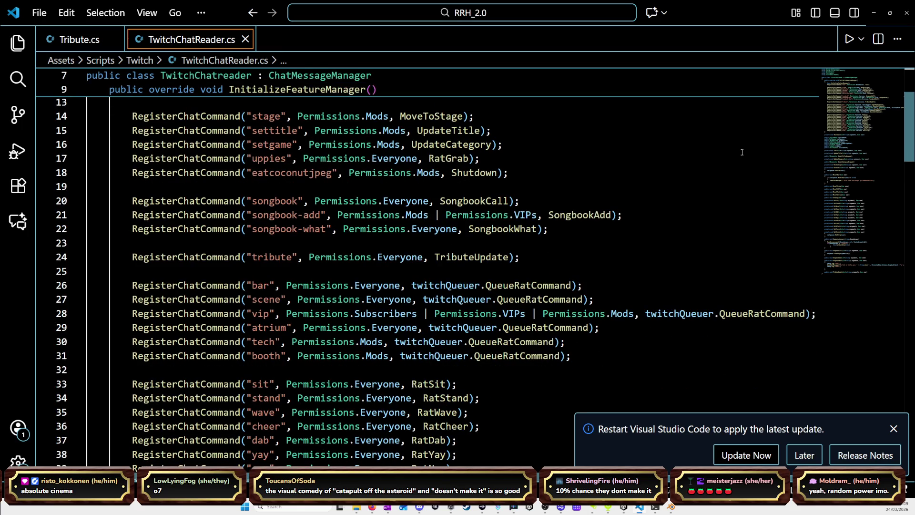
scroll(742, 152, down, 2)
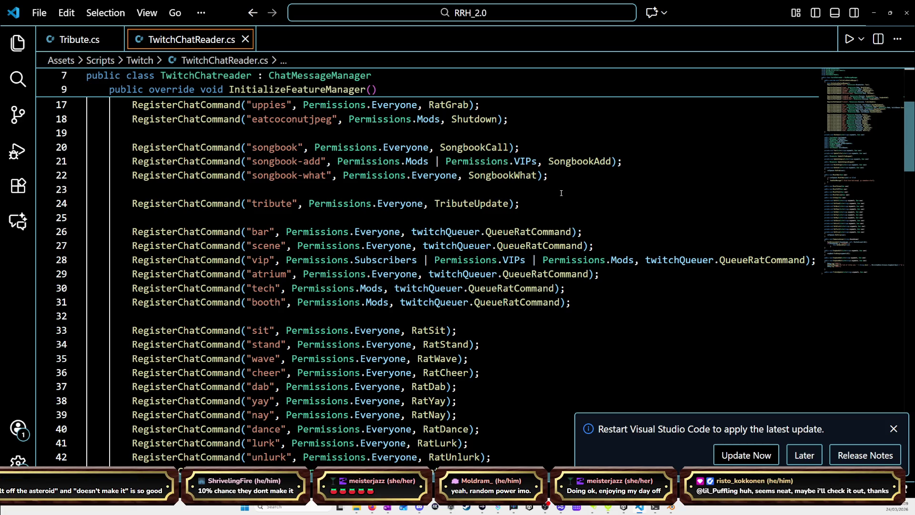
click(475, 203)
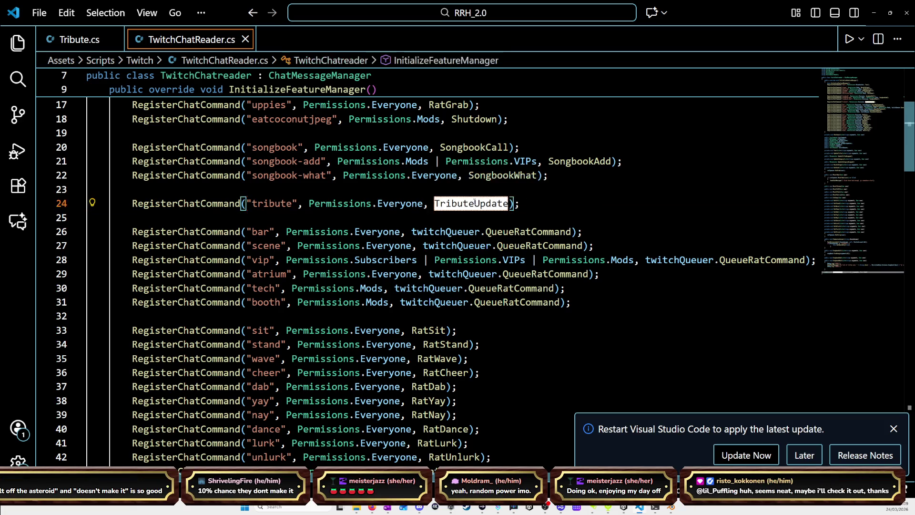
key(BackSpace)
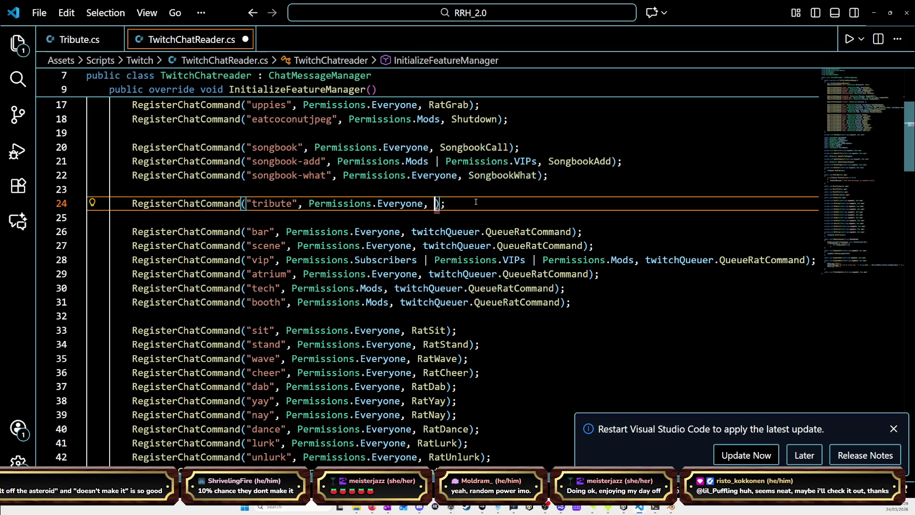
text(twitch)
key(Tab)
text(.)
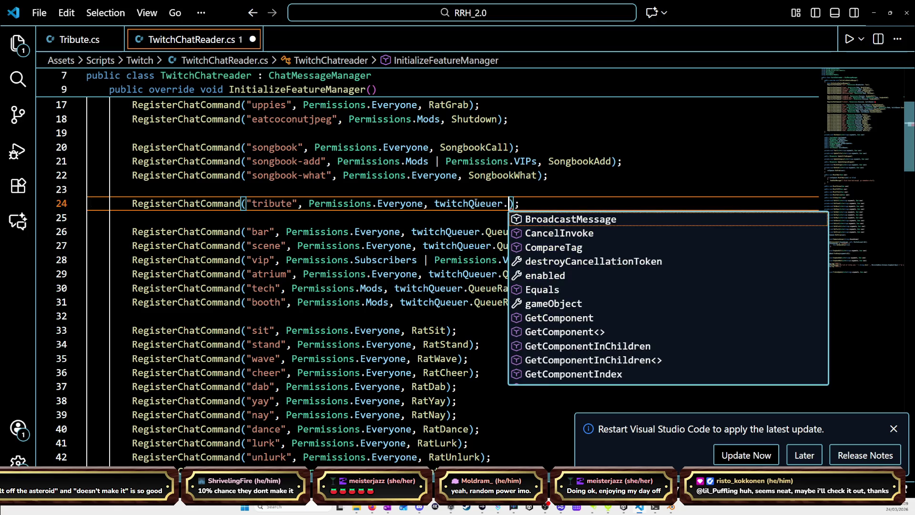
click(446, 174)
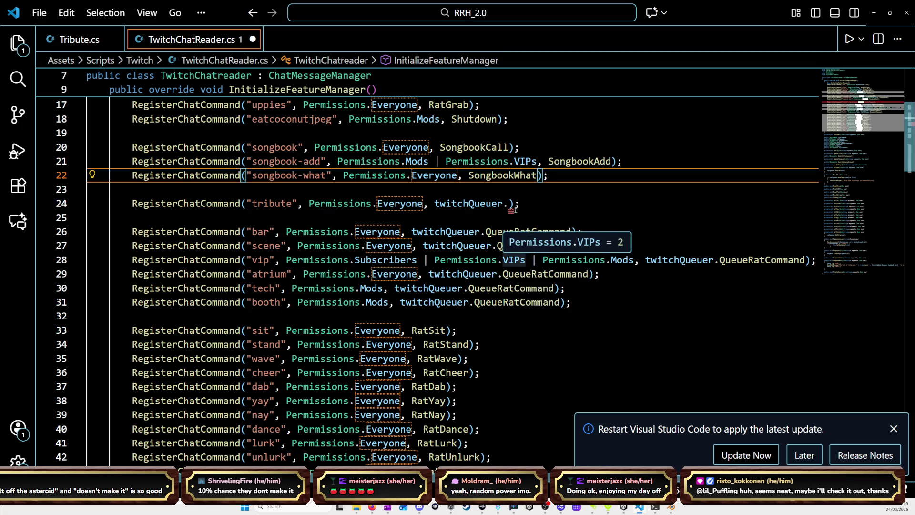
Jump to QueueRatCommand's definition in TwitchQueuer.cs.
scroll(515, 210, down, 5)
scroll(515, 210, down, 6)
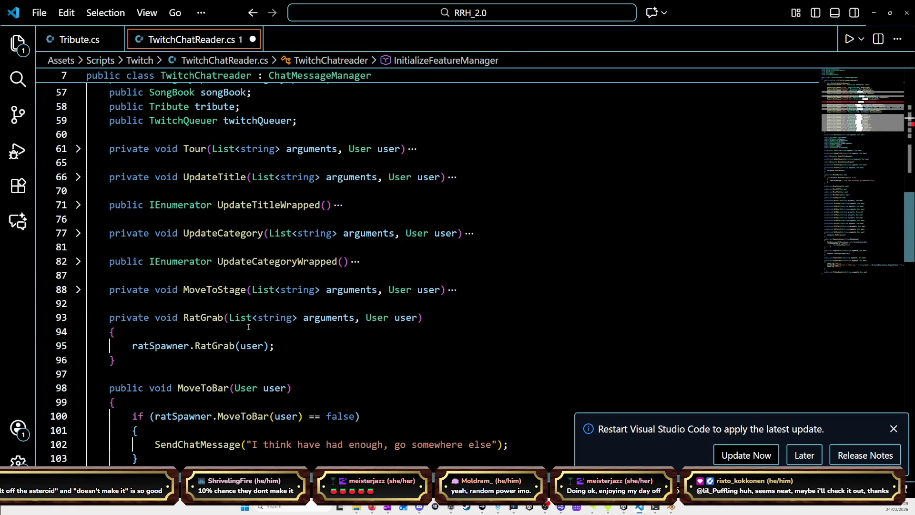
scroll(249, 326, down, 2)
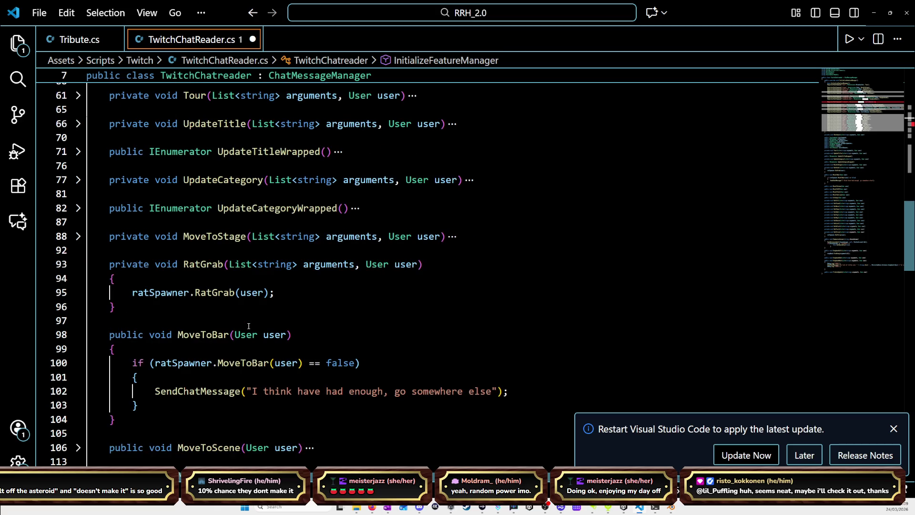
scroll(248, 327, up, 8)
scroll(248, 326, up, 6)
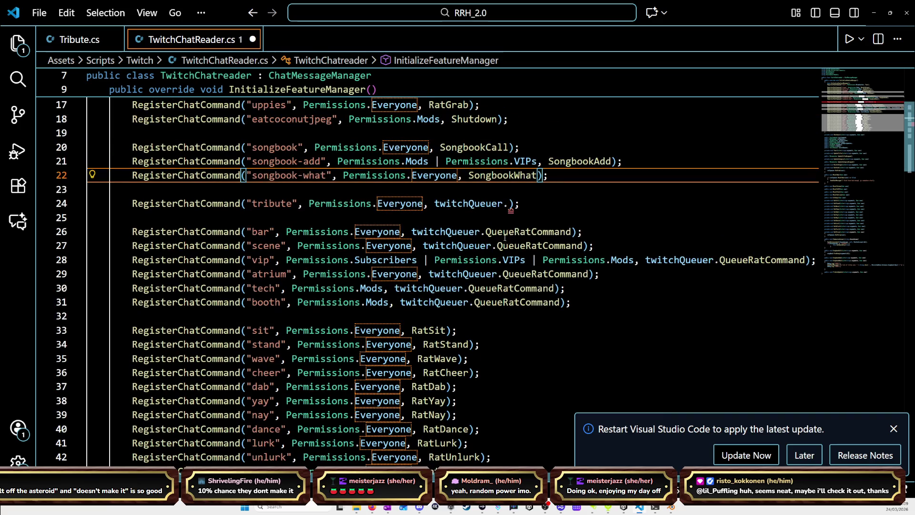
mouse_move(510, 235)
key(ctrl)
ctrl+click(514, 233)
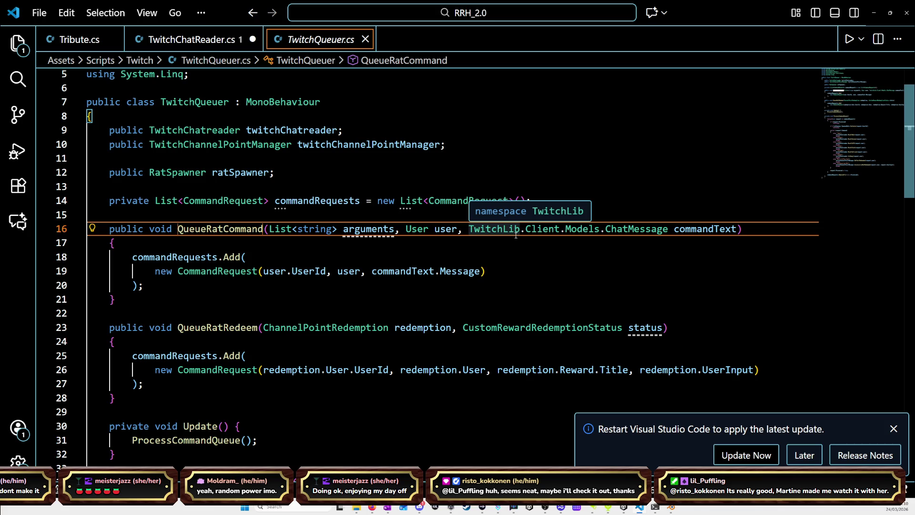
Dismiss the TwitchLib info box and read through ProcessCommandQueue's switch of command cases.
click(402, 299)
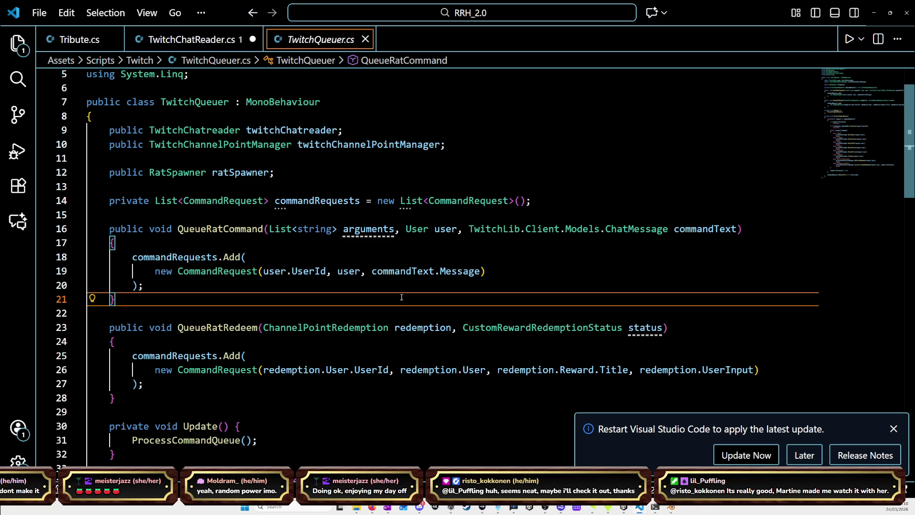
scroll(401, 297, down, 5)
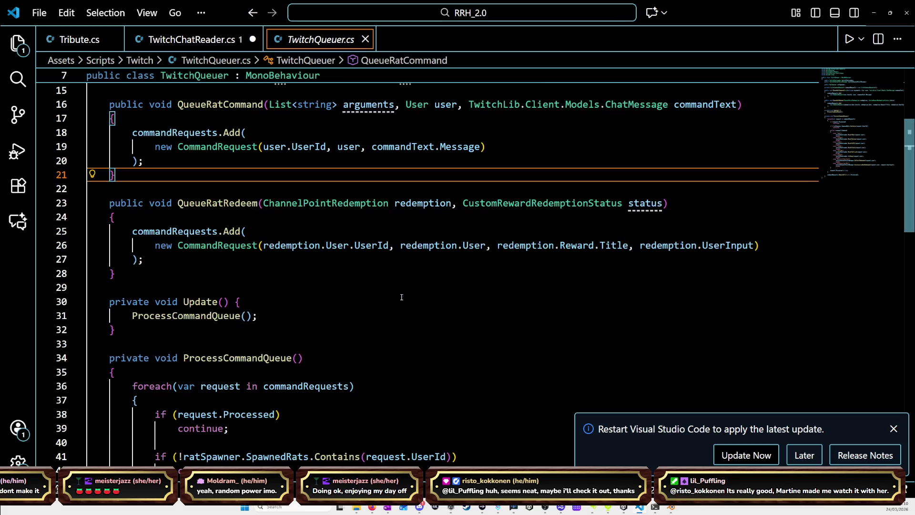
scroll(401, 297, down, 4)
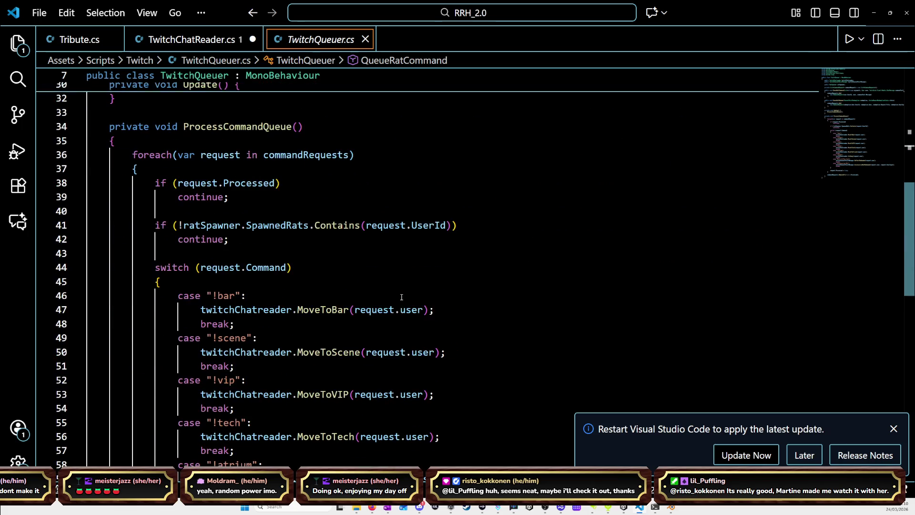
scroll(401, 296, down, 2)
scroll(401, 296, down, 4)
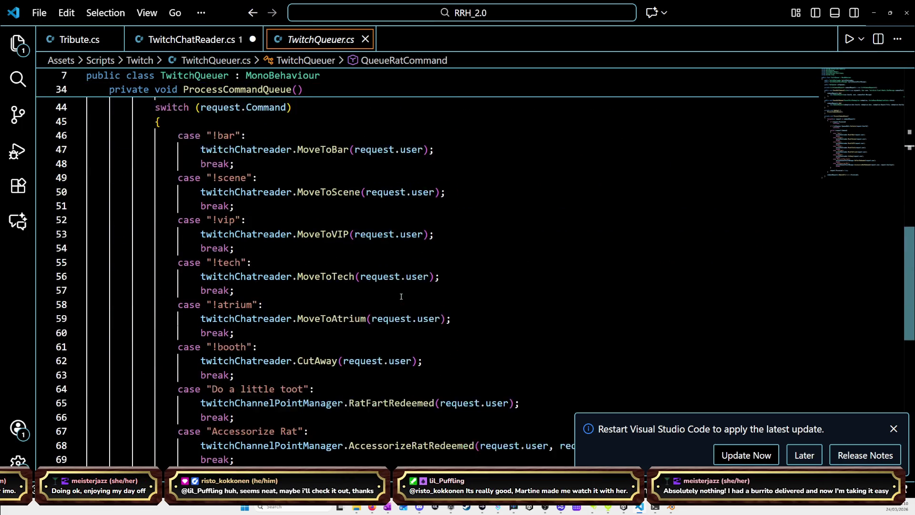
scroll(401, 296, down, 1)
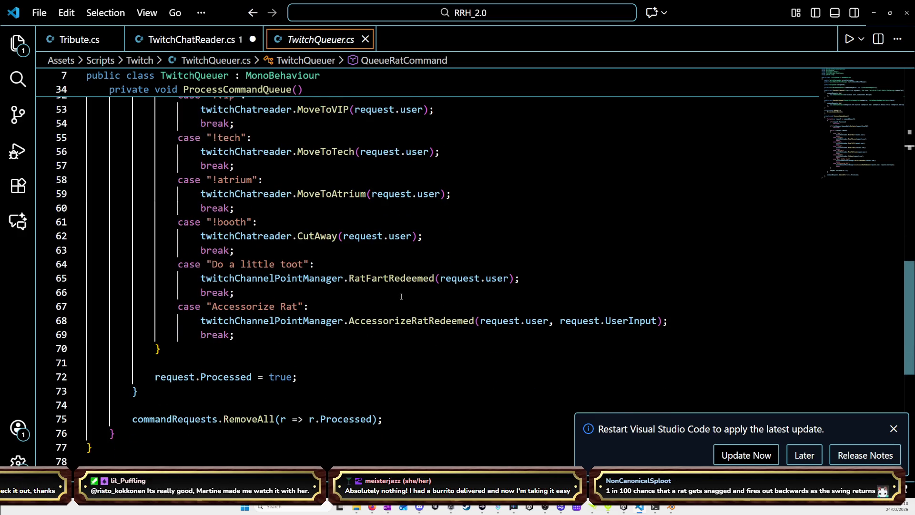
scroll(402, 296, up, 1)
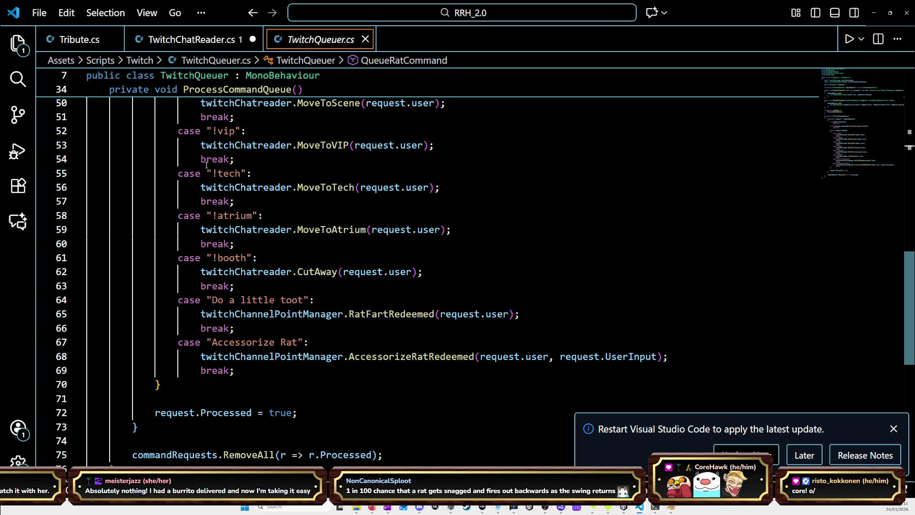
Below the Accessorize Rat case, add case "!tribute" calling twitchChatreader.TributeUpdate(request.user);.
click(286, 370)
key(Return)
key(BackSpace)
text(case)
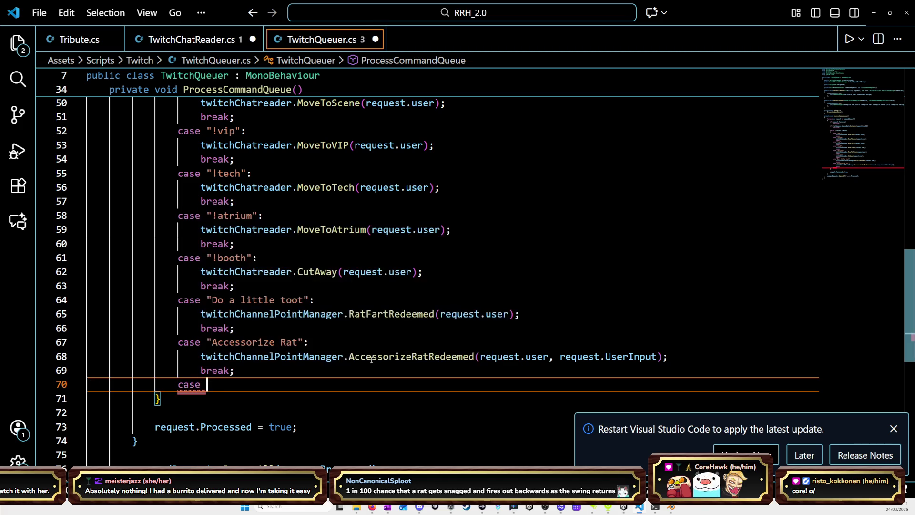
text( "!tr)
text(ibute)
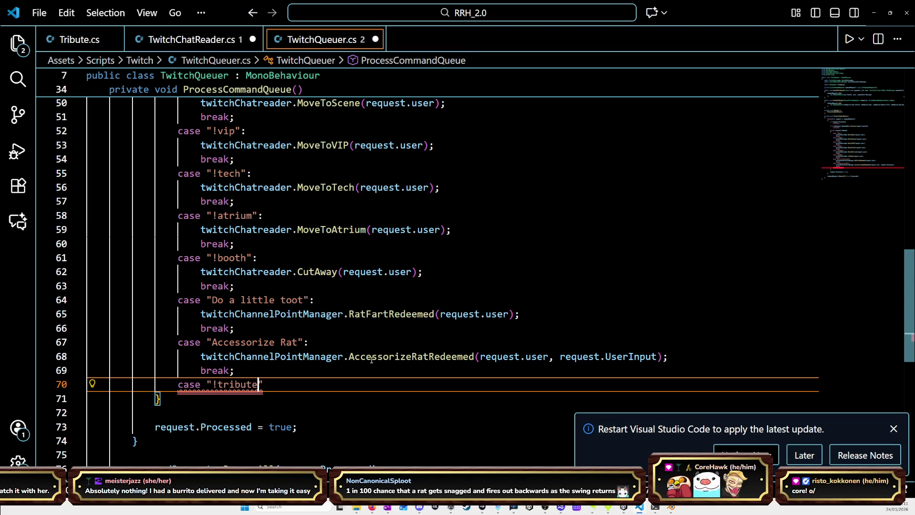
text(")
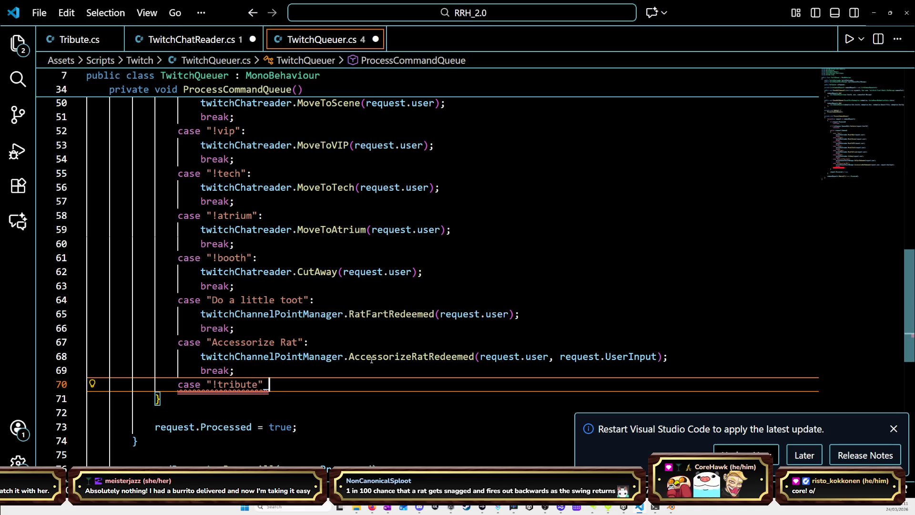
key(Return)
text(twitchc)
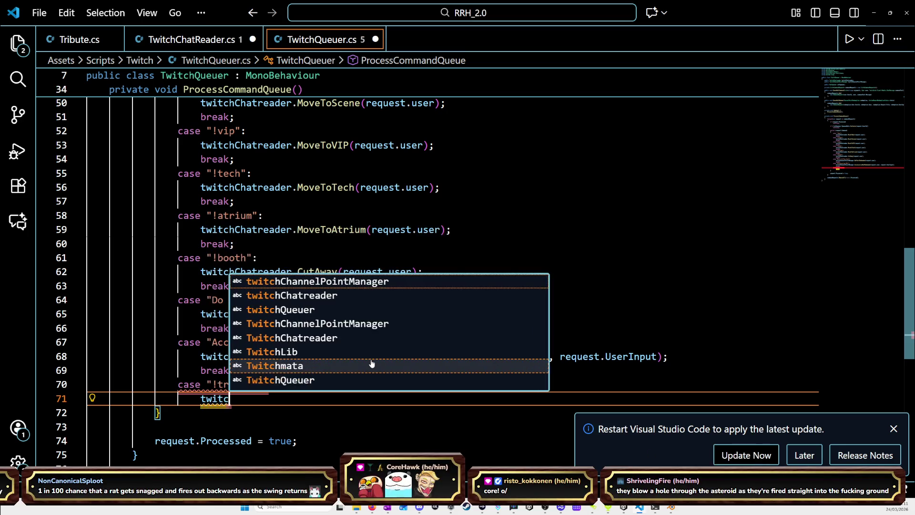
text(ha)
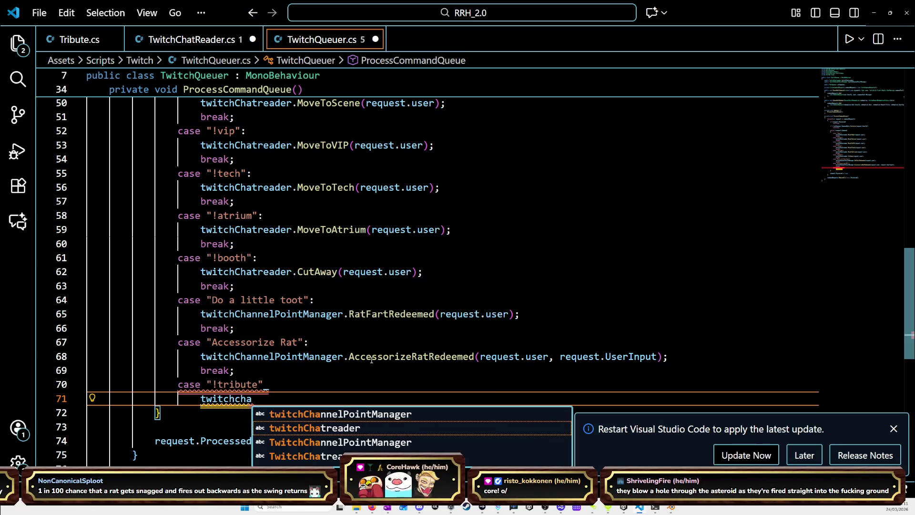
key(Tab)
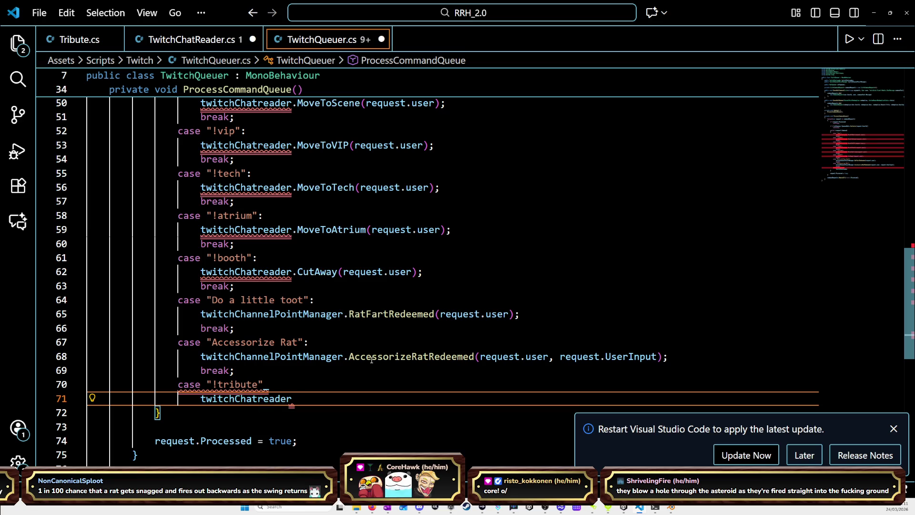
text(.)
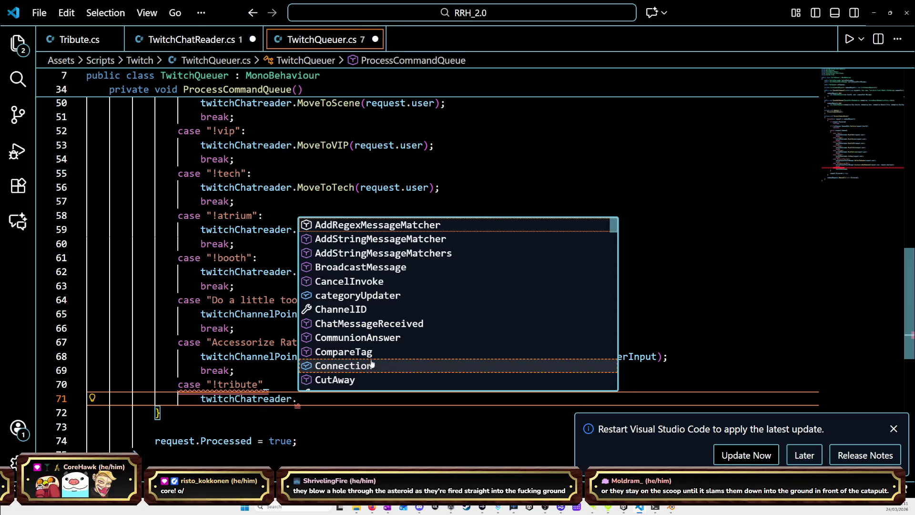
text(Tr)
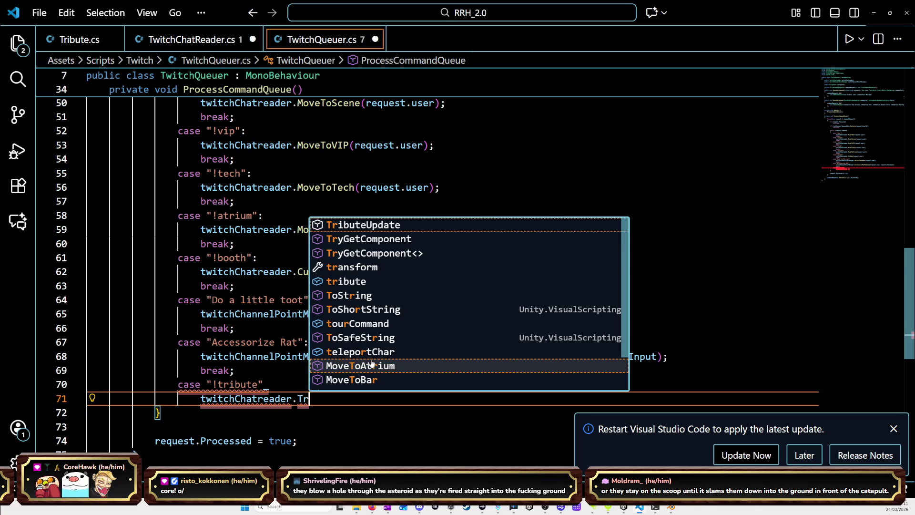
key(Tab)
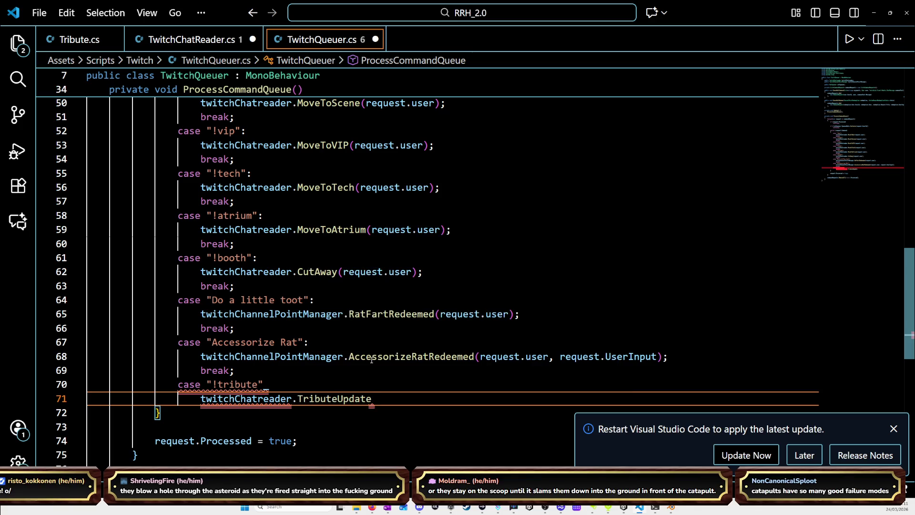
text((reque)
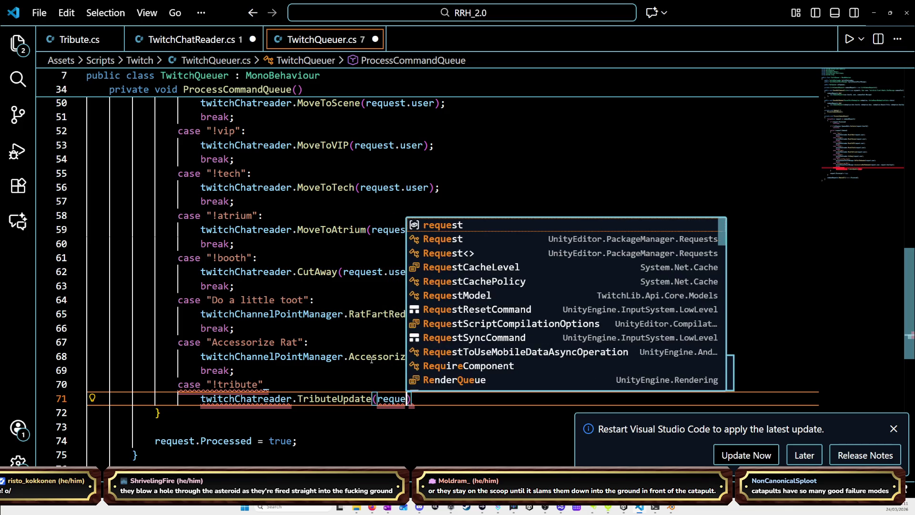
key(Tab)
text(.)
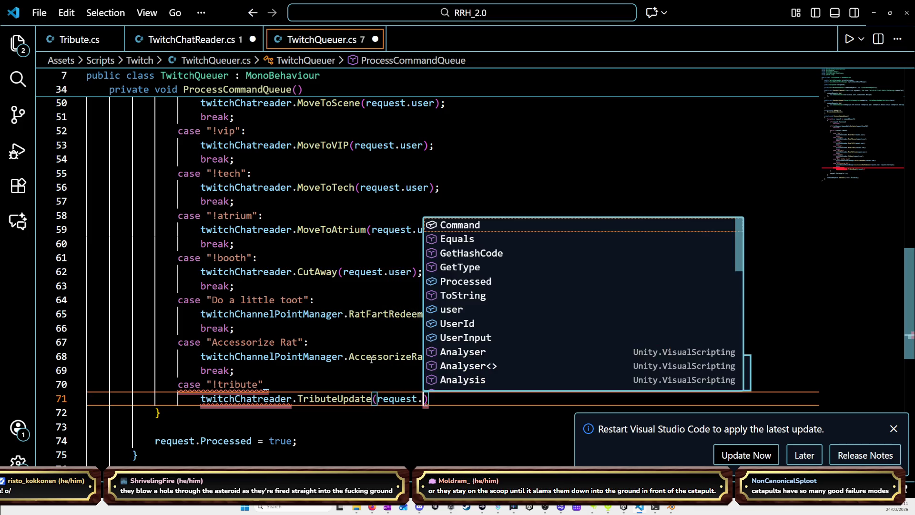
text(user))
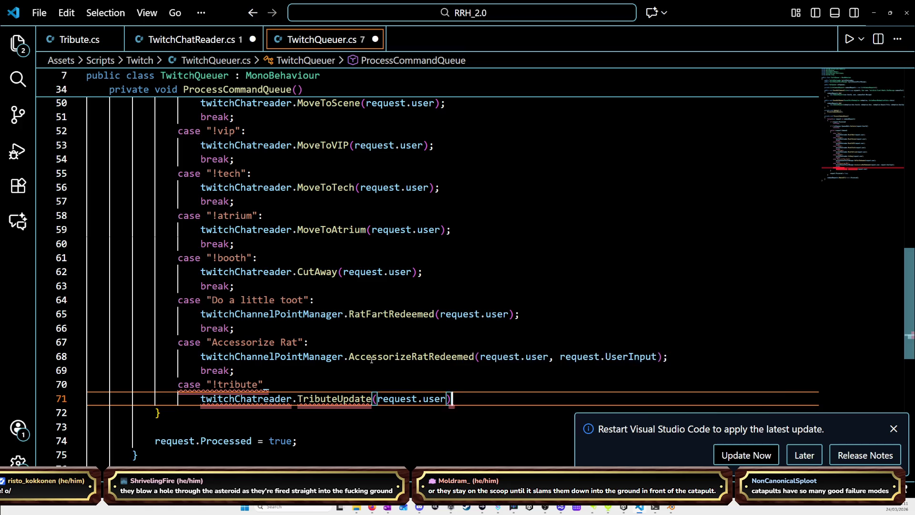
text(;)
Add the missing colon after the "!tribute" label and a break; after the call, then return to TwitchChatReader.cs.
scroll(301, 125, down, 2)
scroll(301, 124, up, 8)
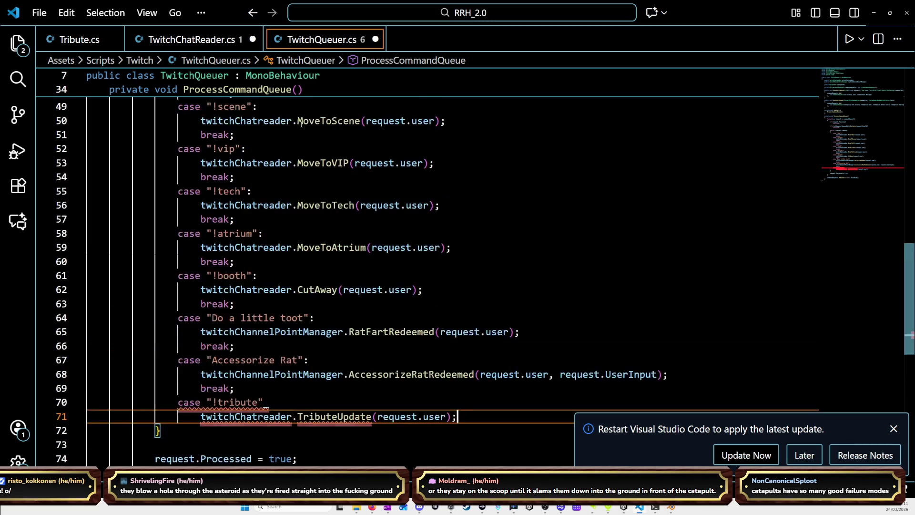
scroll(301, 124, up, 9)
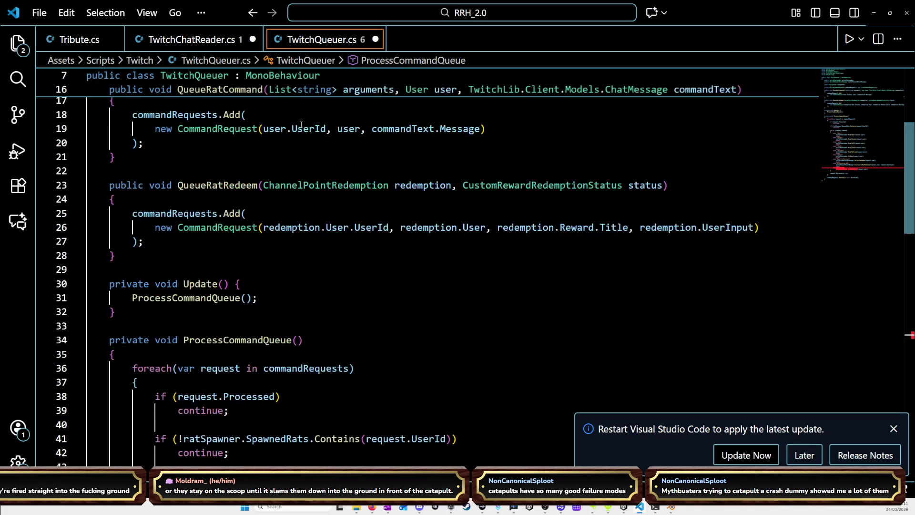
scroll(301, 124, down, 15)
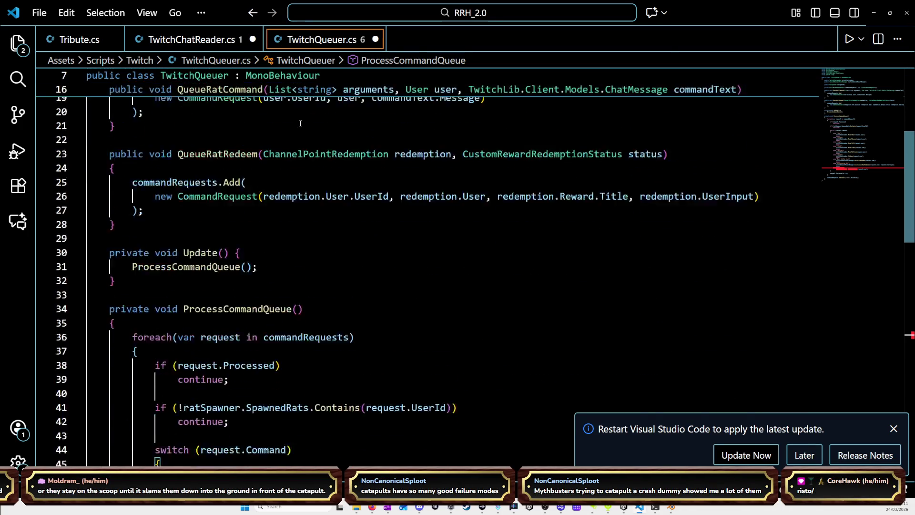
scroll(298, 123, down, 3)
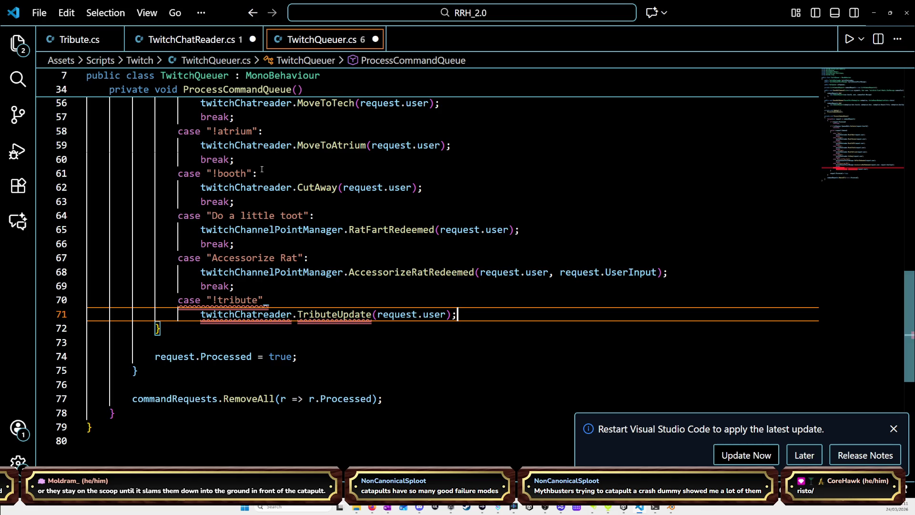
click(342, 303)
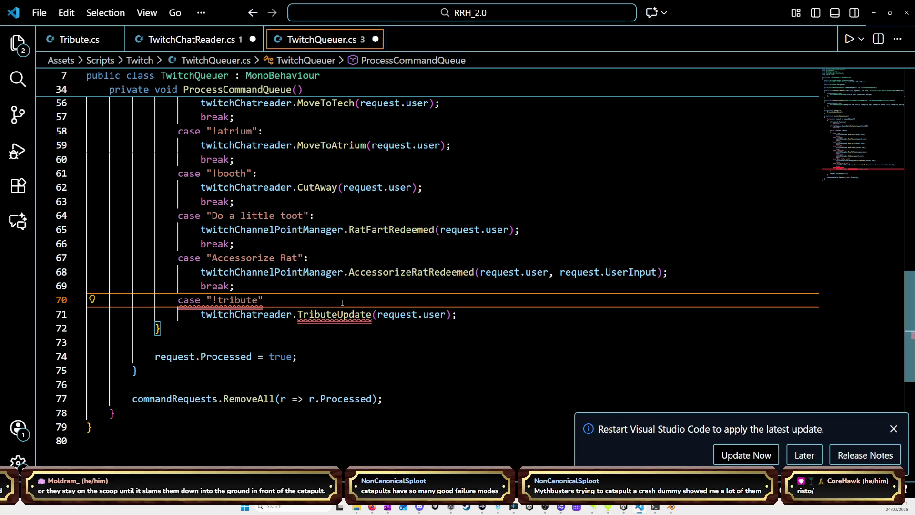
text(:)
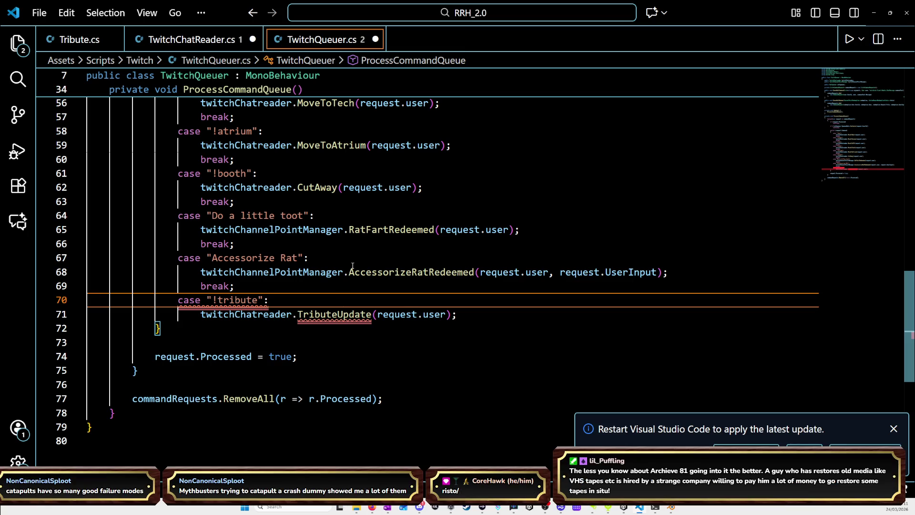
mouse_move(381, 234)
click(471, 315)
key(Return)
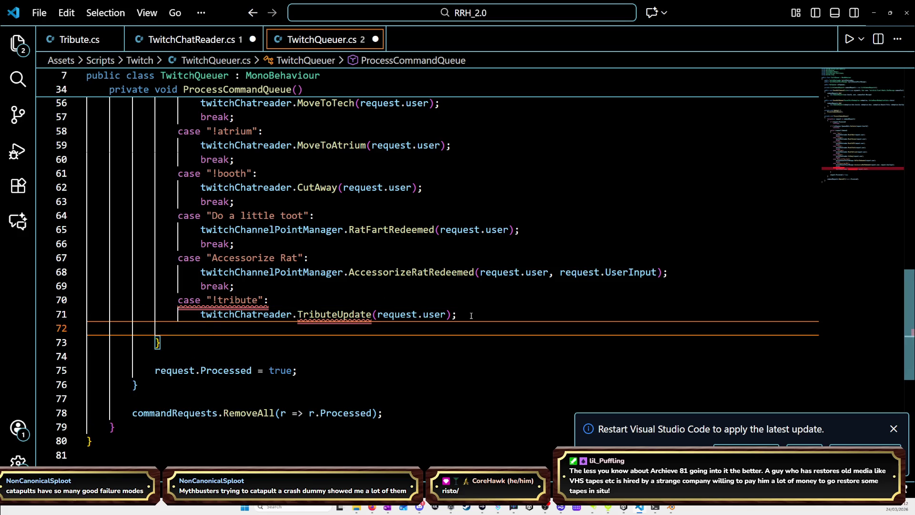
text(break;)
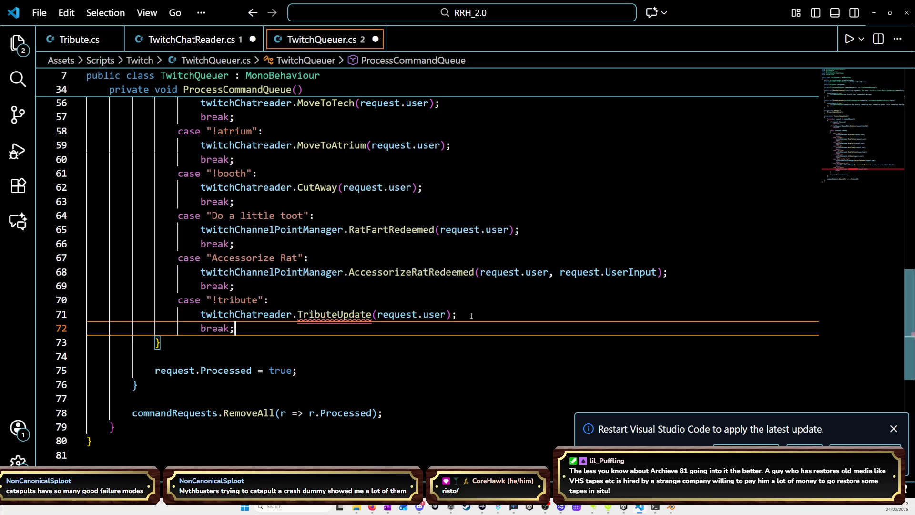
key(ctrl+Tab)
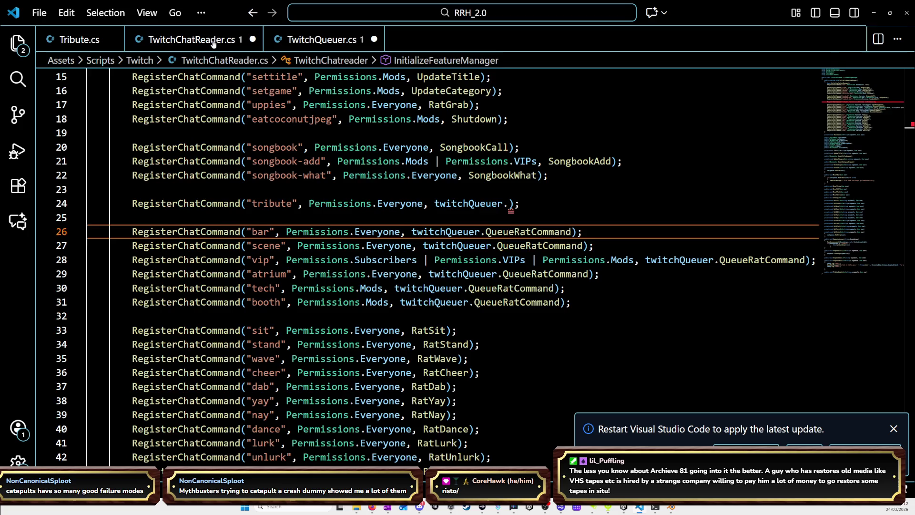
Make line 24's tribute command handler call twitchQueuer.QueueRatCommand.
click(509, 203)
text(Qu)
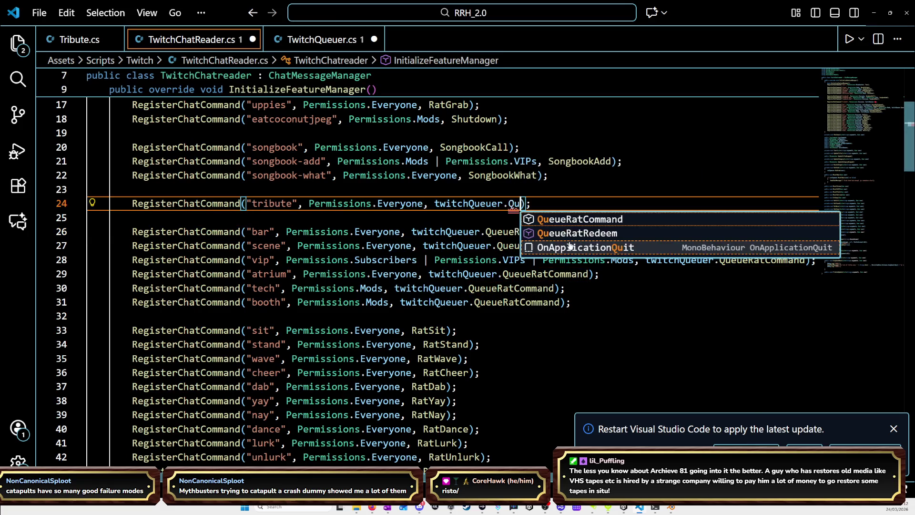
key(Tab)
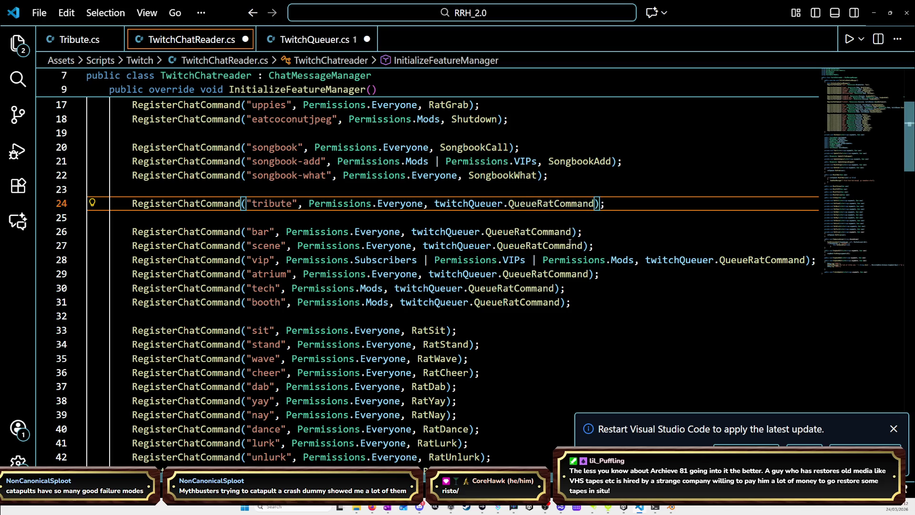
scroll(508, 245, down, 15)
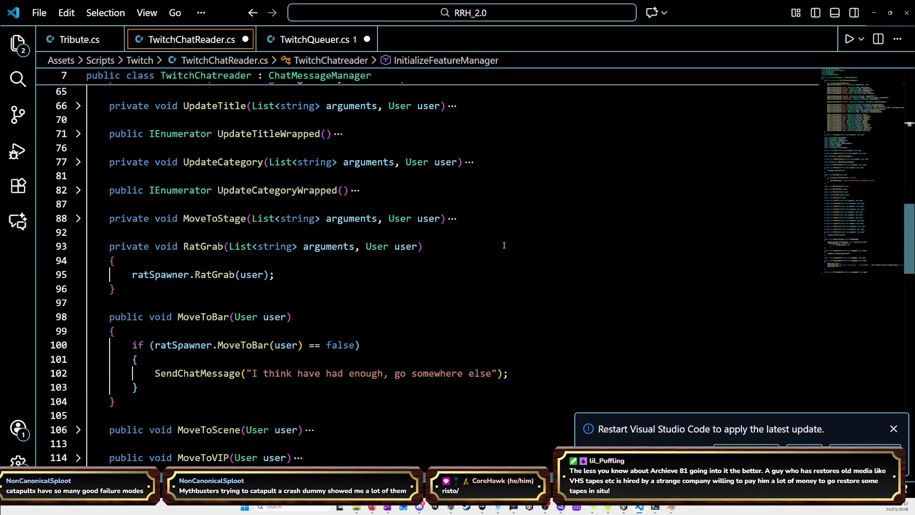
scroll(504, 245, down, 4)
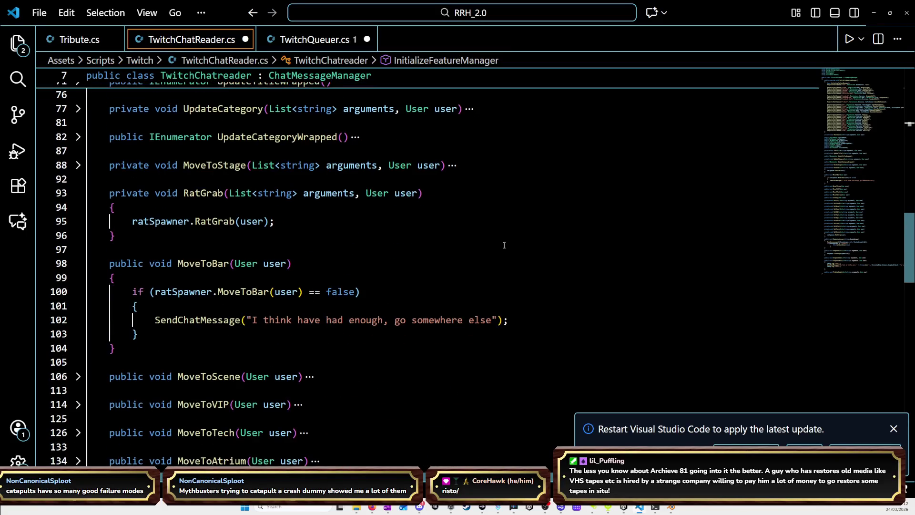
scroll(504, 245, down, 7)
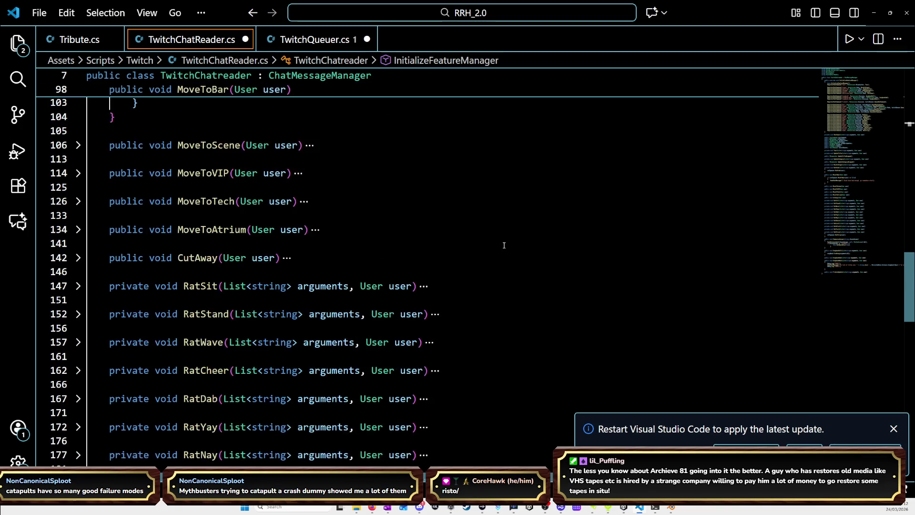
scroll(504, 245, down, 8)
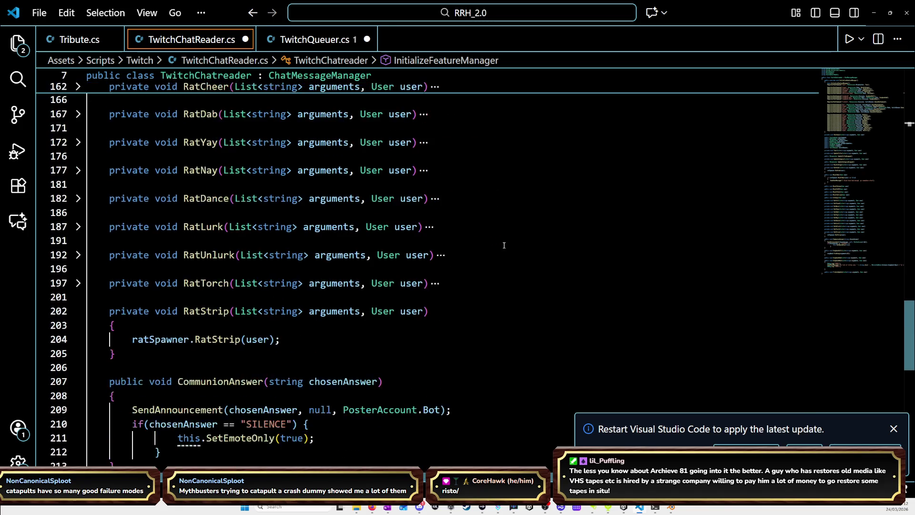
scroll(504, 245, down, 2)
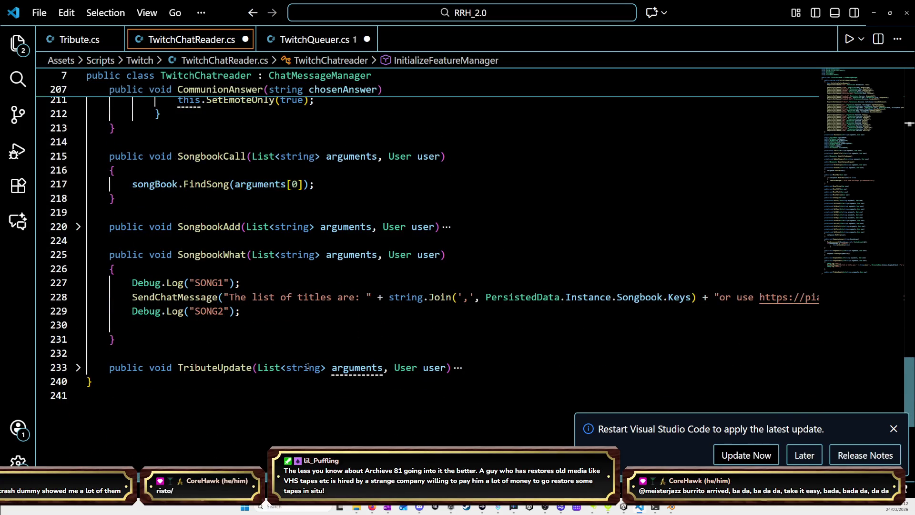
Delete the arguments parameter from TributeUpdate so it takes only the user.
click(79, 367)
scroll(258, 372, down, 1)
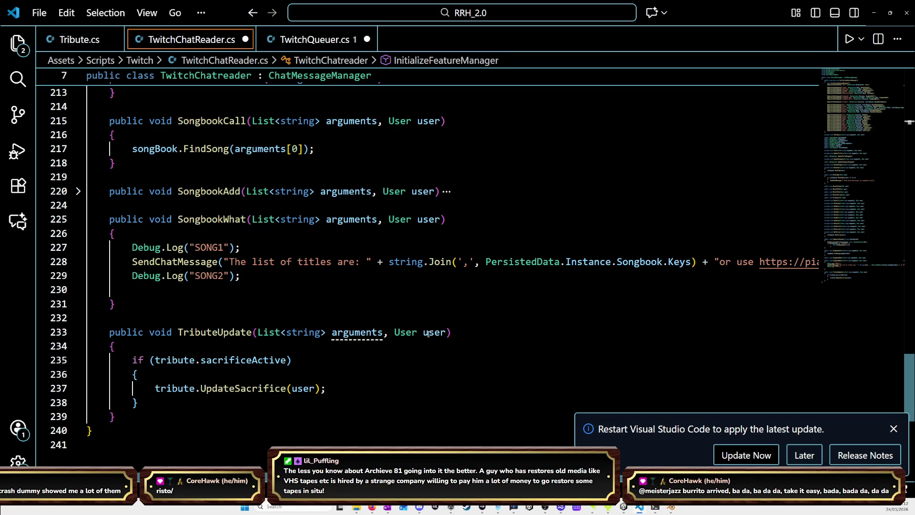
scroll(429, 344, up, 5)
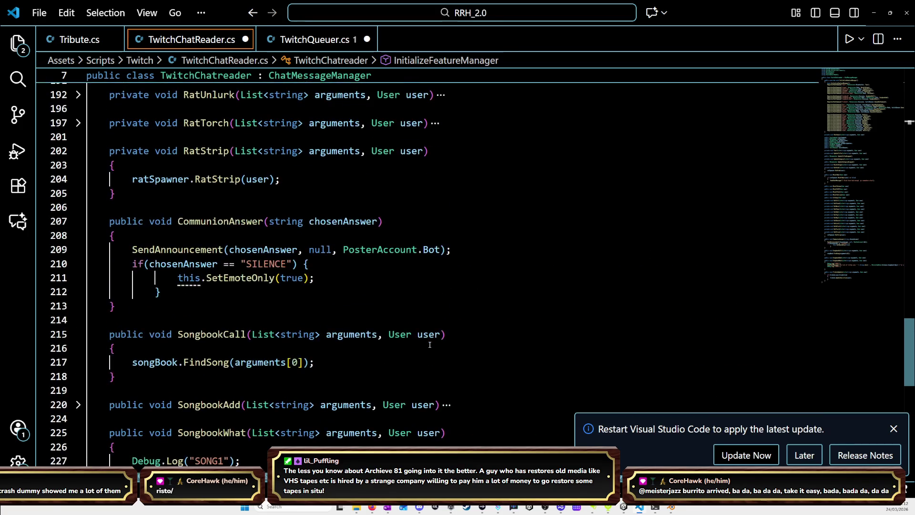
scroll(429, 344, up, 5)
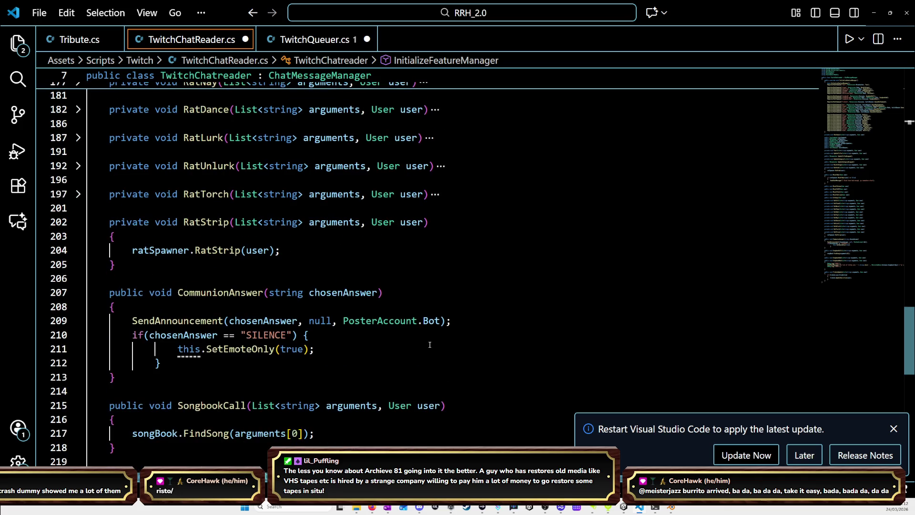
scroll(429, 344, up, 3)
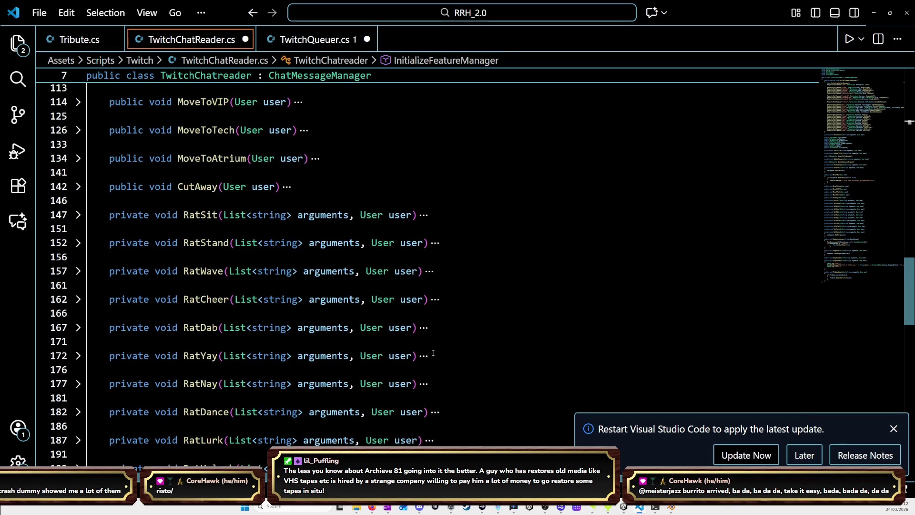
scroll(312, 285, down, 10)
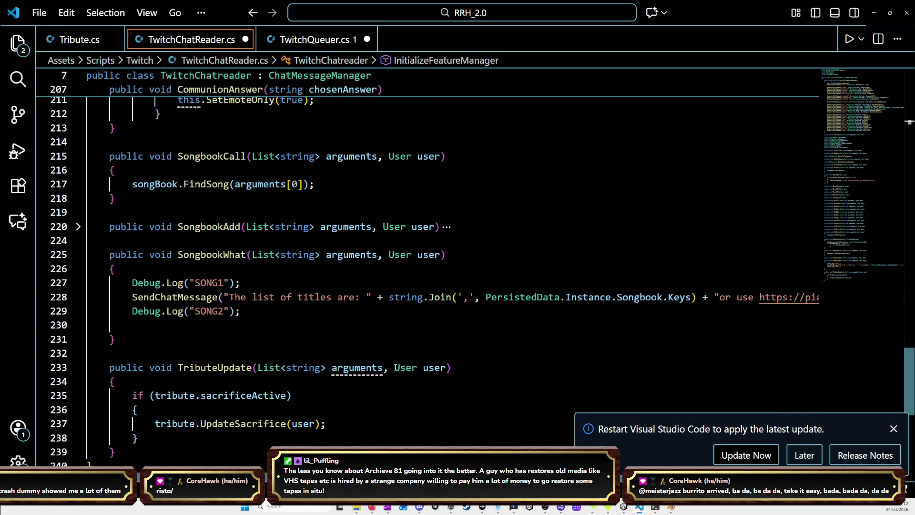
click(401, 367)
drag(394, 366, 257, 366)
key(BackSpace)
Save TwitchChatReader.cs and TwitchQueuer.cs, then minimise Visual Studio Code.
key(ctrl+s)
key(ctrl+Tab)
key(ctrl+s)
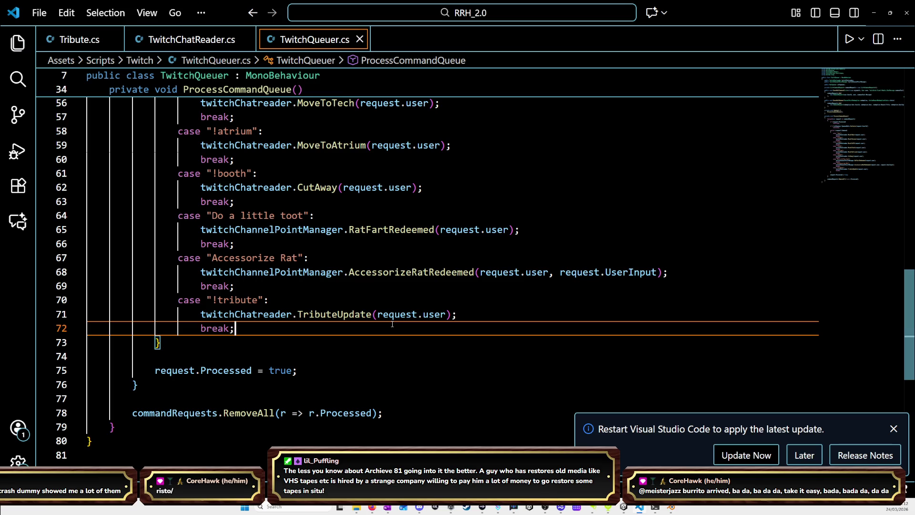
scroll(387, 330, up, 2)
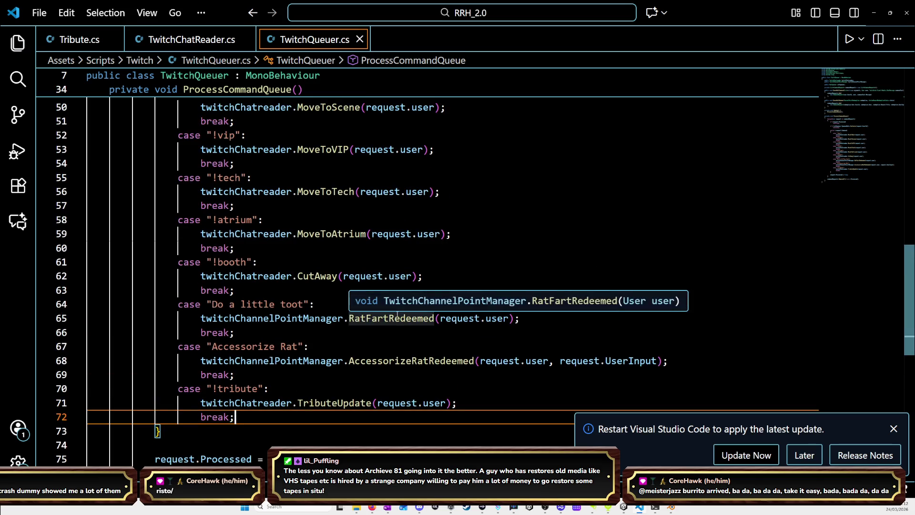
click(870, 21)
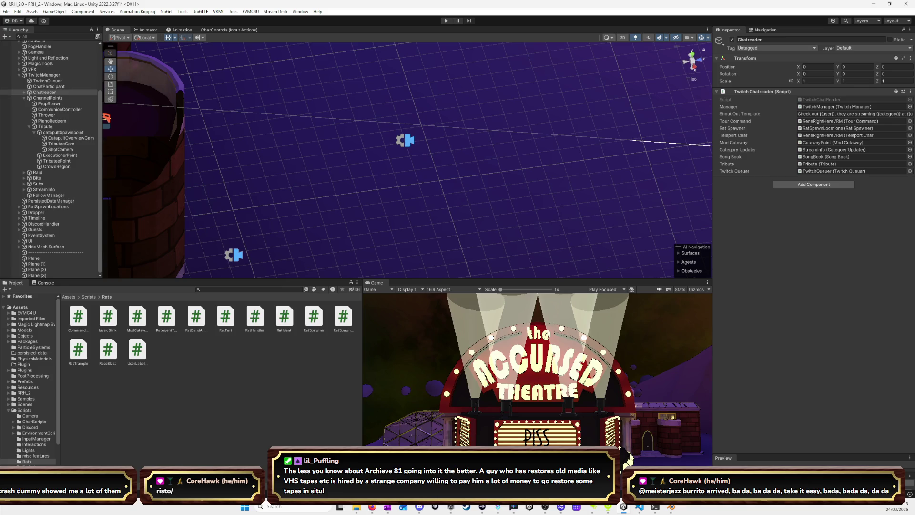
Expand rocks in the Hierarchy and select Big asteroid to inspect its Mesh Collider.
scroll(330, 170, down, 5)
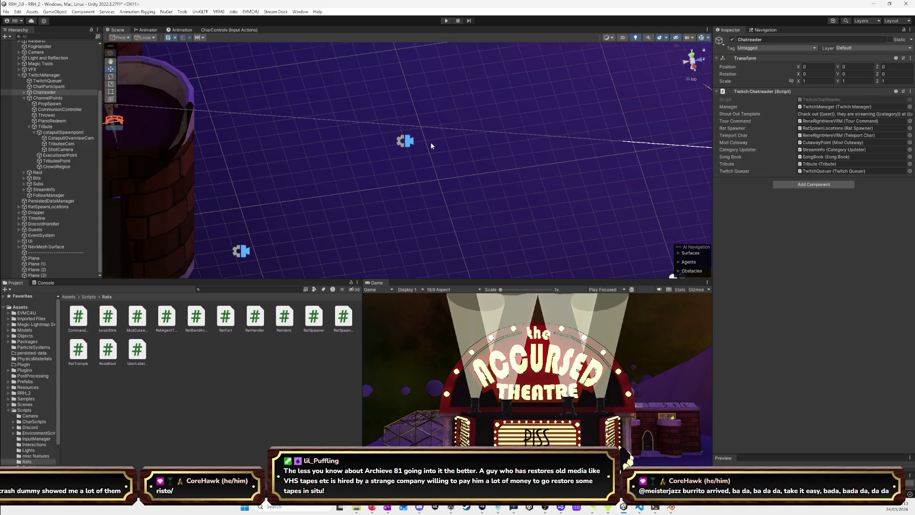
scroll(500, 149, up, 5)
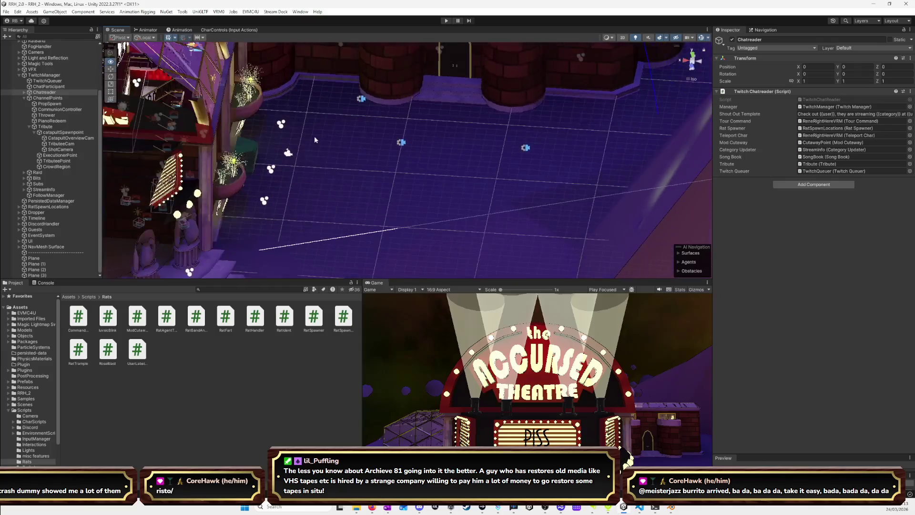
click(416, 169)
click(431, 171)
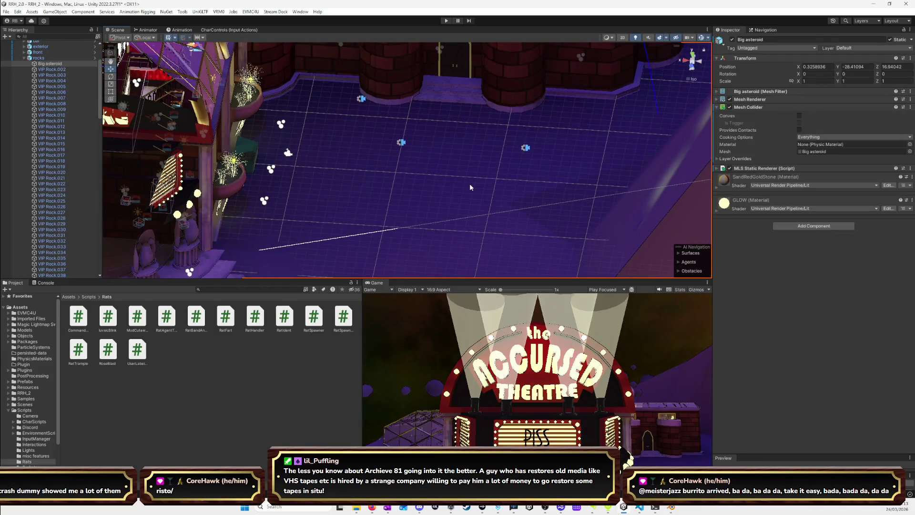
Assign the Friction physic material to Big asteroid's Mesh Collider and enlarge the Scene view.
click(908, 144)
double_click(393, 167)
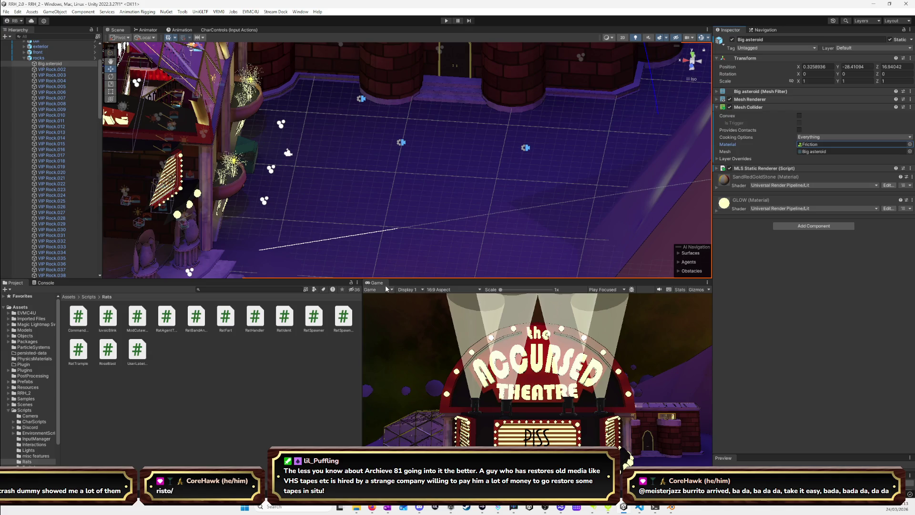
drag(382, 280, 381, 354)
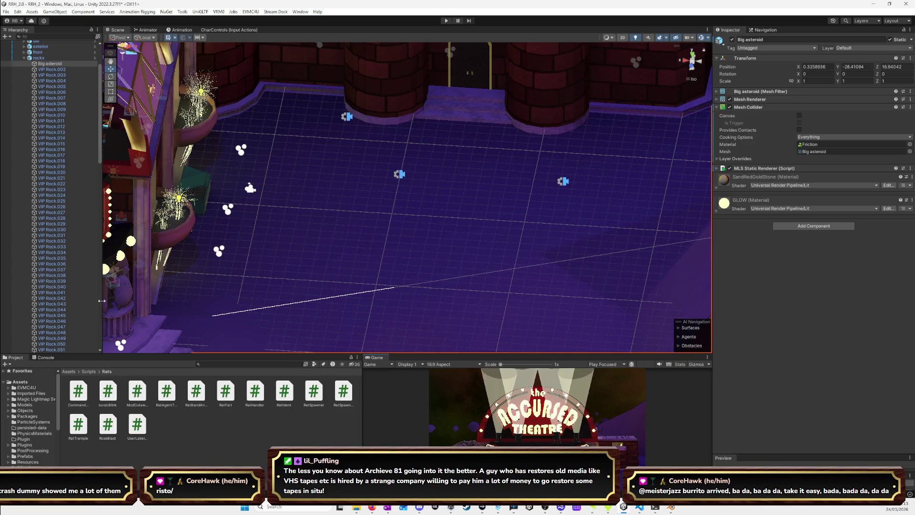
scroll(29, 286, up, 5)
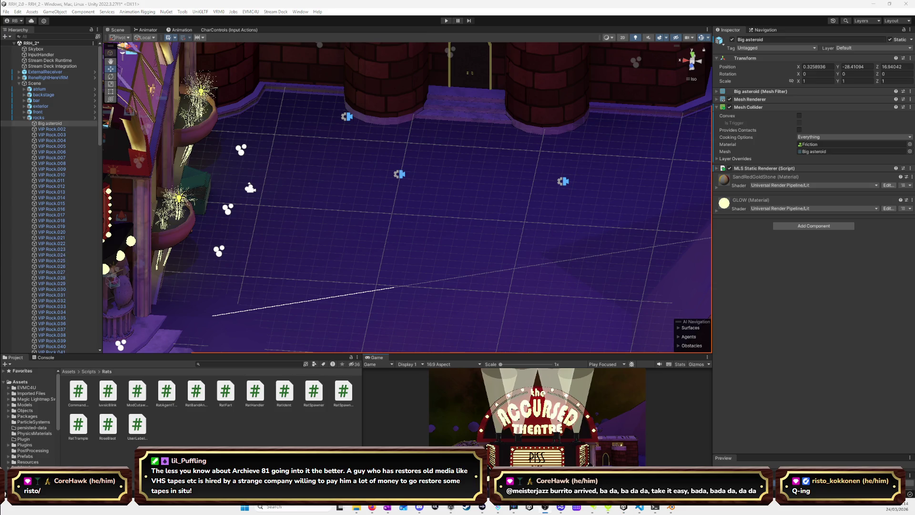
Enter Play mode, orbit toward the Accursed Theatre sign, and maximise the Game view.
click(448, 21)
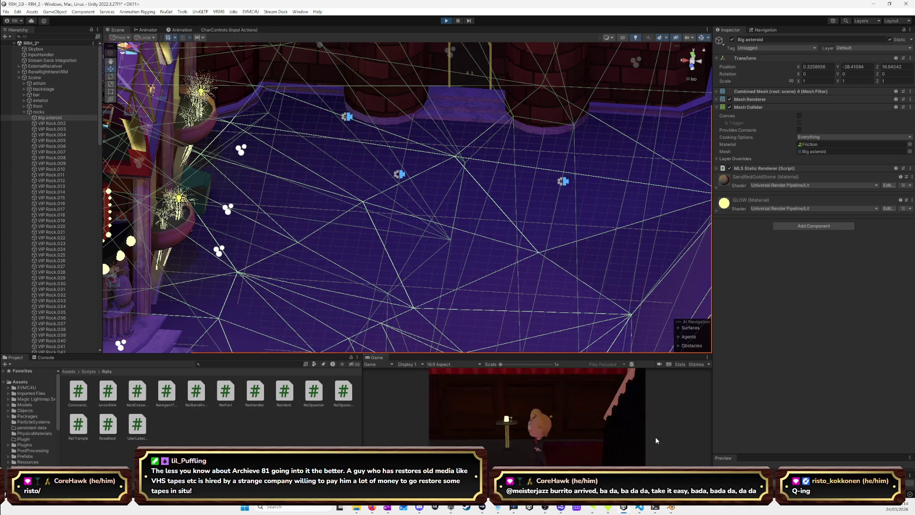
mouse_move(653, 316)
mouse_down()
mouse_move(658, 305)
mouse_move(460, 236)
mouse_up()
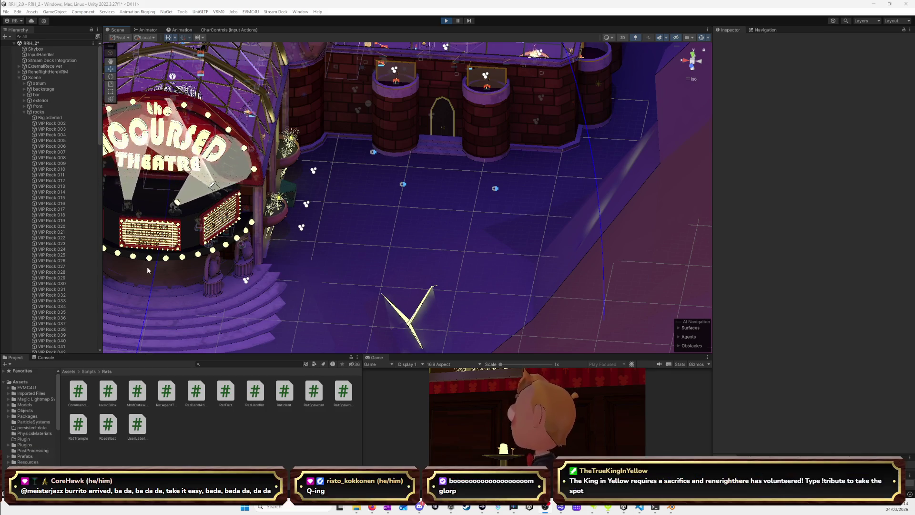
double_click(381, 357)
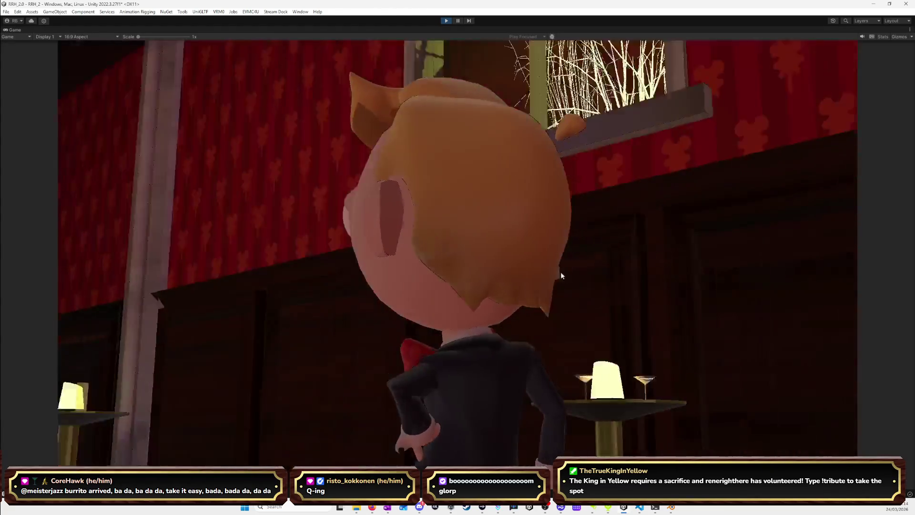